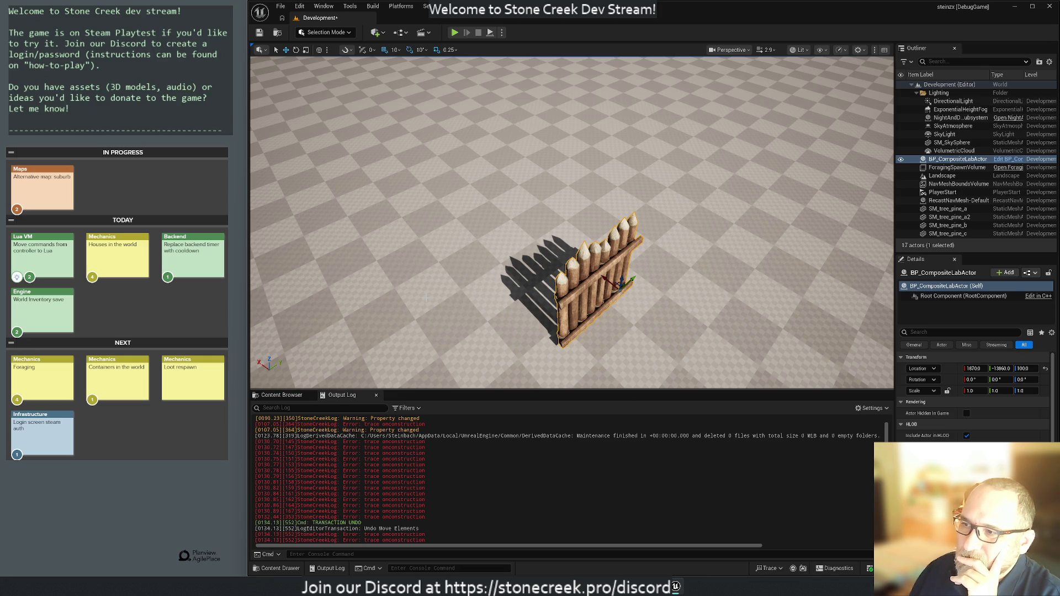
- Orbit the level view across the landscape and frame the fence actor again
{"action": "mouse_move", "coordinate": [438, 309]}
{"action": "left_mouse_down"}
{"action": "mouse_move", "coordinate": [438, 375]}
{"action": "mouse_move", "coordinate": [409, 336]}
{"action": "mouse_move", "coordinate": [375, 336]}
{"action": "left_mouse_up"}
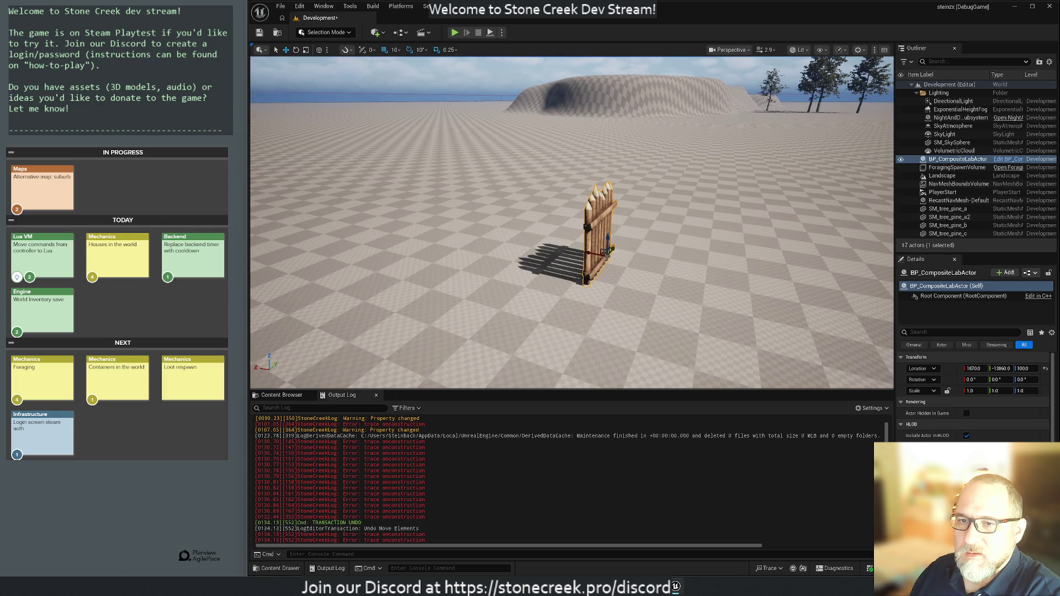
{"action": "mouse_move", "coordinate": [376, 336]}
{"action": "left_mouse_down"}
{"action": "mouse_move", "coordinate": [384, 346]}
{"action": "mouse_move", "coordinate": [388, 324]}
{"action": "left_mouse_up"}
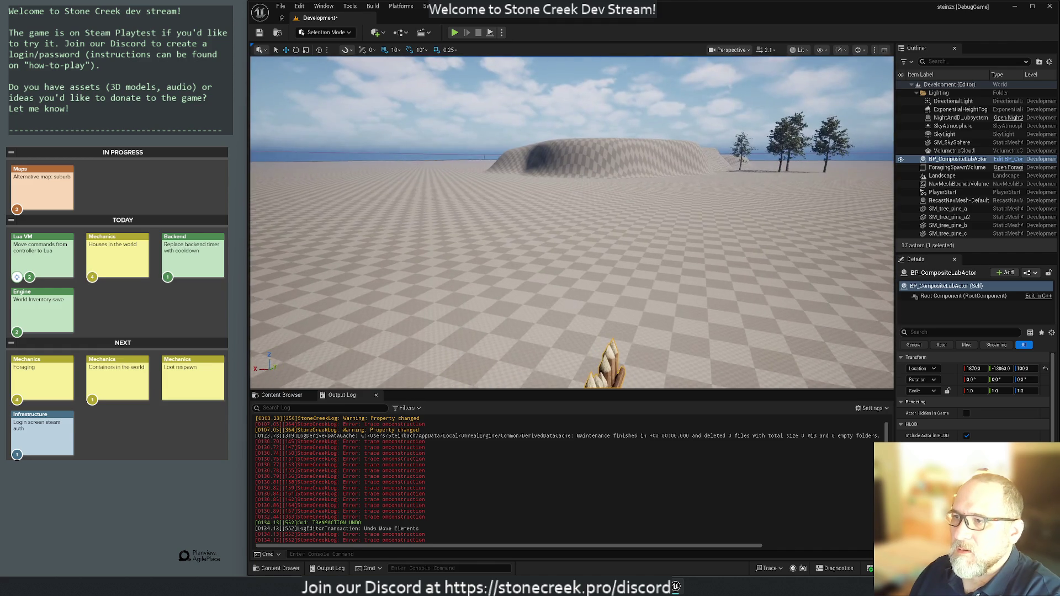
{"action": "key", "text": "f"}
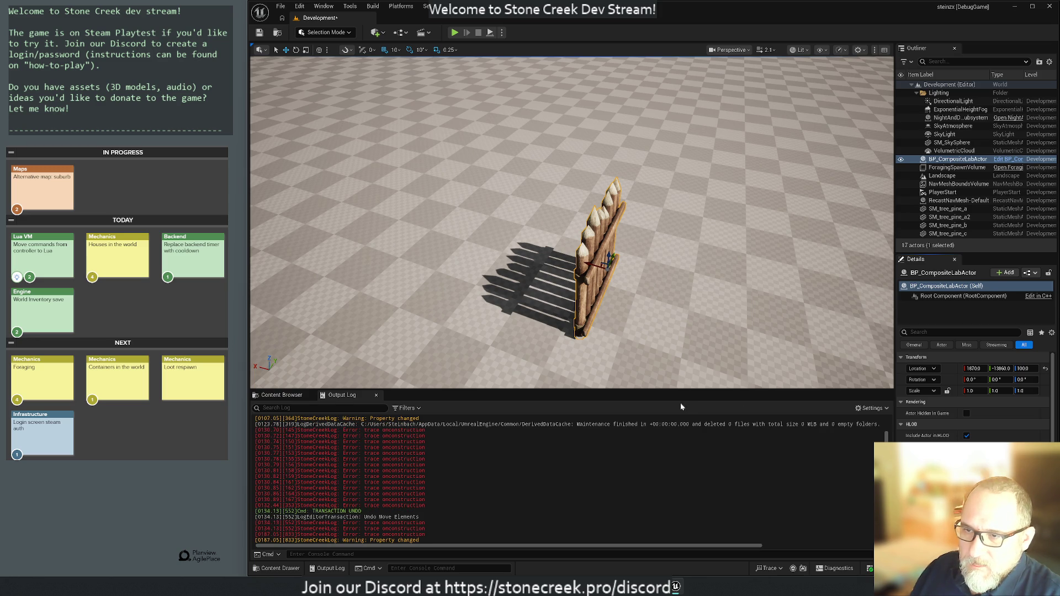
- In Rider, go from FindAssetData to its call in BuildSubmeshes and down through the spawn loop
{"action": "key", "text": "alt+Tab"}
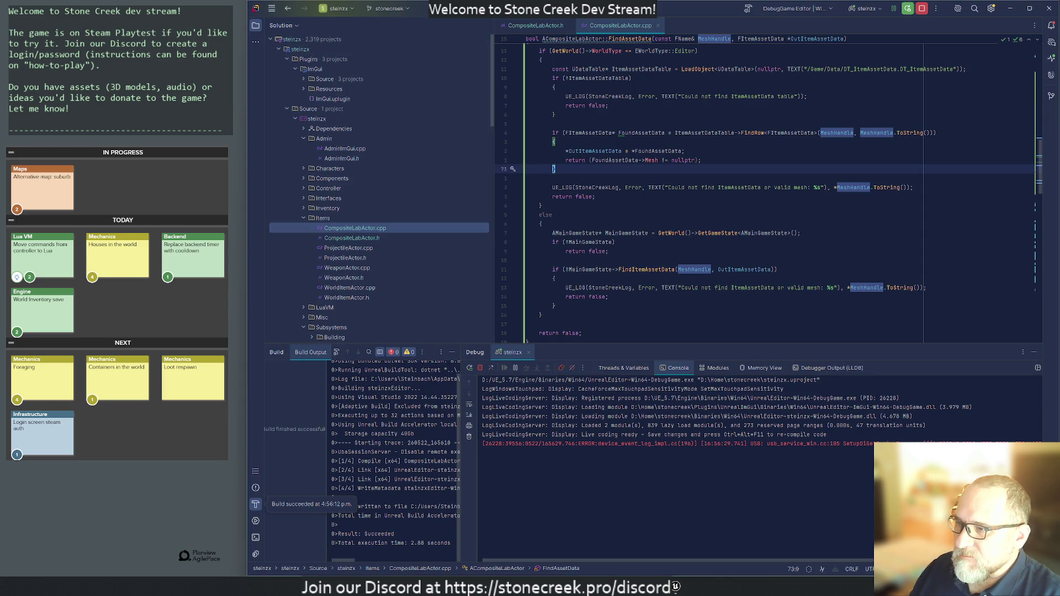
{"action": "scroll", "coordinate": [773, 188], "scroll_direction": "up", "scroll_amount": 2}
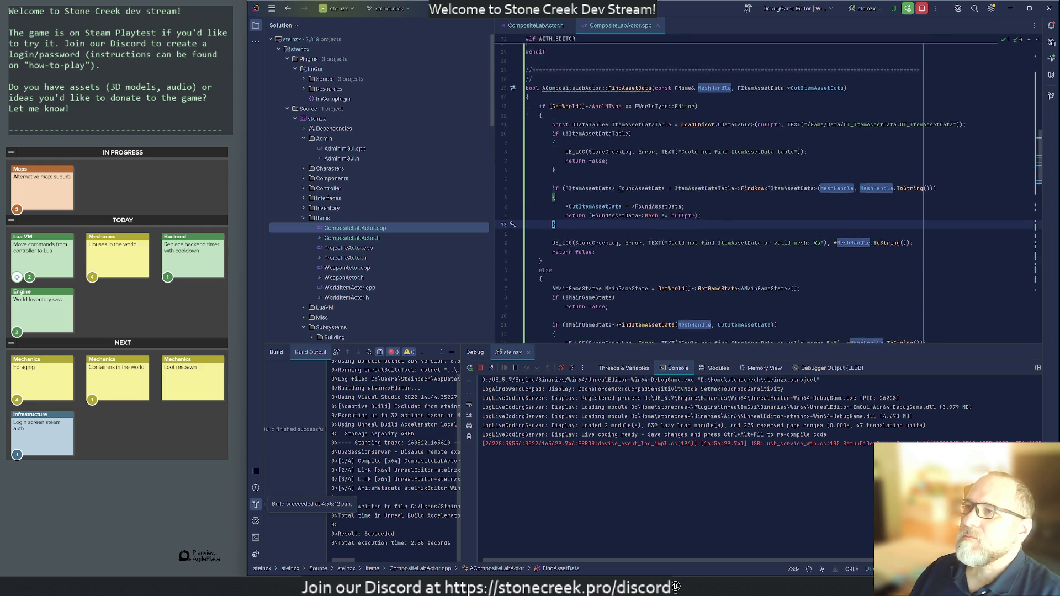
{"action": "key", "text": "alt+Up"}
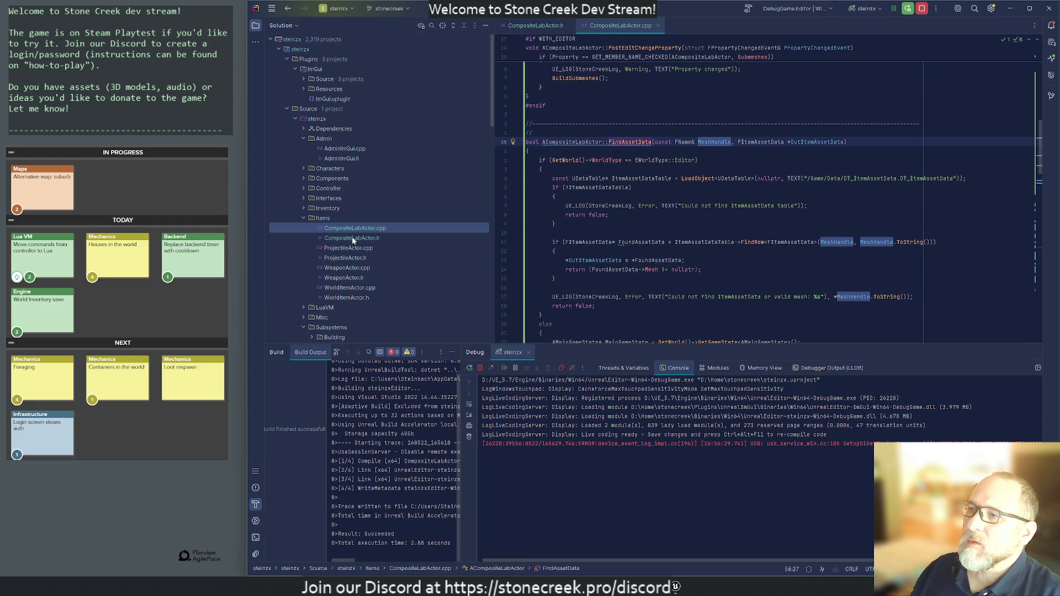
{"action": "key", "text": "ctrl+b"}
{"action": "key", "text": "Up"}
{"action": "key", "text": "Up"}
{"action": "key", "text": "Up"}
{"action": "key", "text": "Up"}
{"action": "key", "text": "Up"}
{"action": "key", "text": "Up"}
{"action": "key", "text": "Up"}
{"action": "key", "text": "Down"}
{"action": "key", "text": "Down"}
{"action": "key", "text": "Down"}
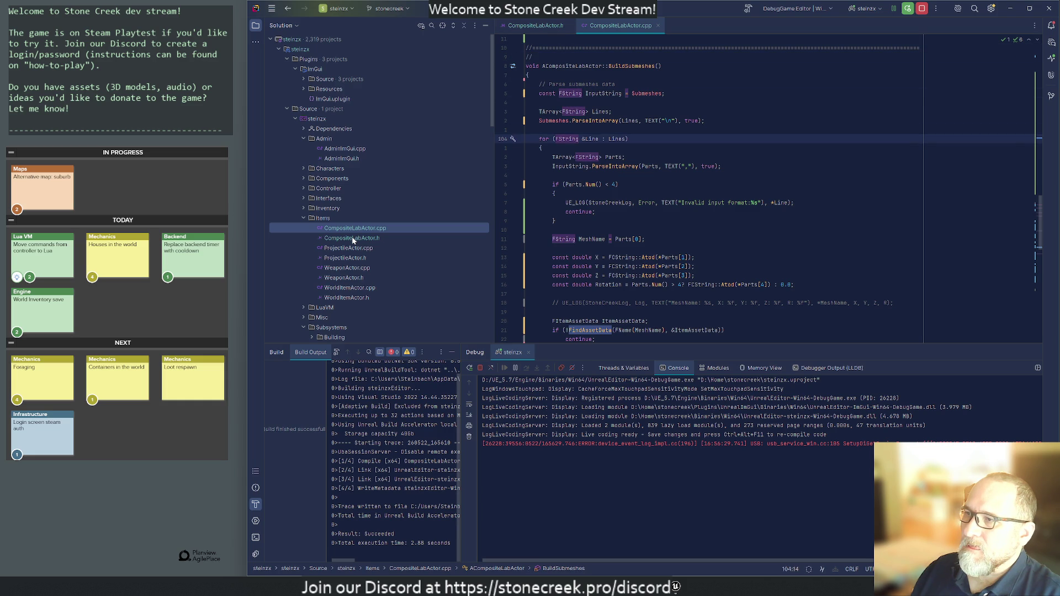
{"action": "key", "text": "Down"}
{"action": "key", "text": "Down"}
{"action": "key", "text": "Down"}
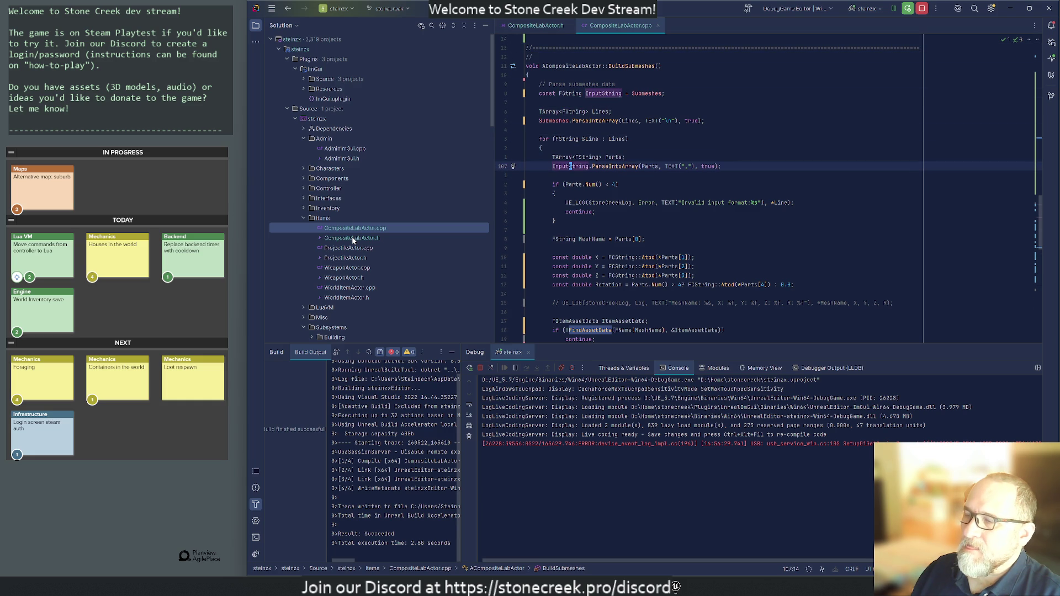
{"action": "key", "text": "Down"}
{"action": "key", "text": "Down"}
{"action": "key", "text": "Down"}
{"action": "key", "text": "Down"}
{"action": "key", "text": "Down"}
{"action": "key", "text": "Down"}
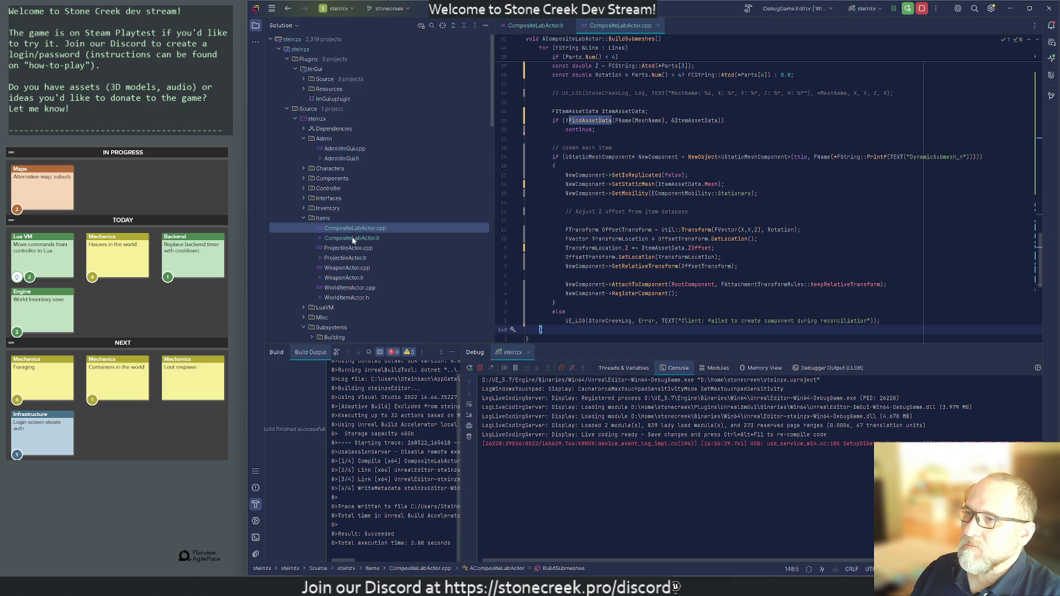
{"action": "key", "text": "Down"}
{"action": "key", "text": "Down"}
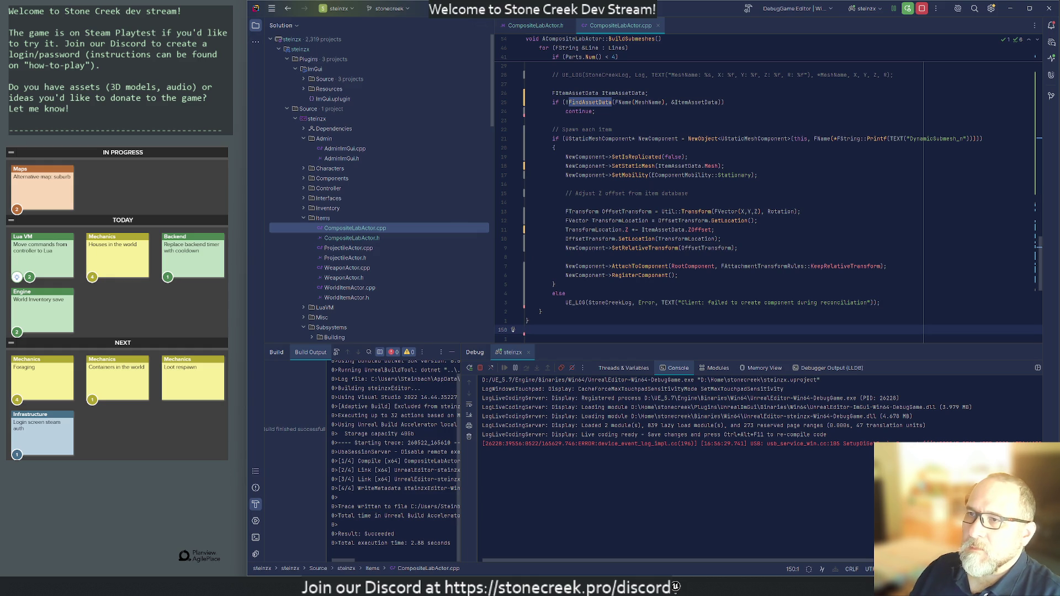
- Inspect the NewObject call and highlight every use of NewComponent and ItemAssetData
{"action": "left_click", "coordinate": [797, 138]}
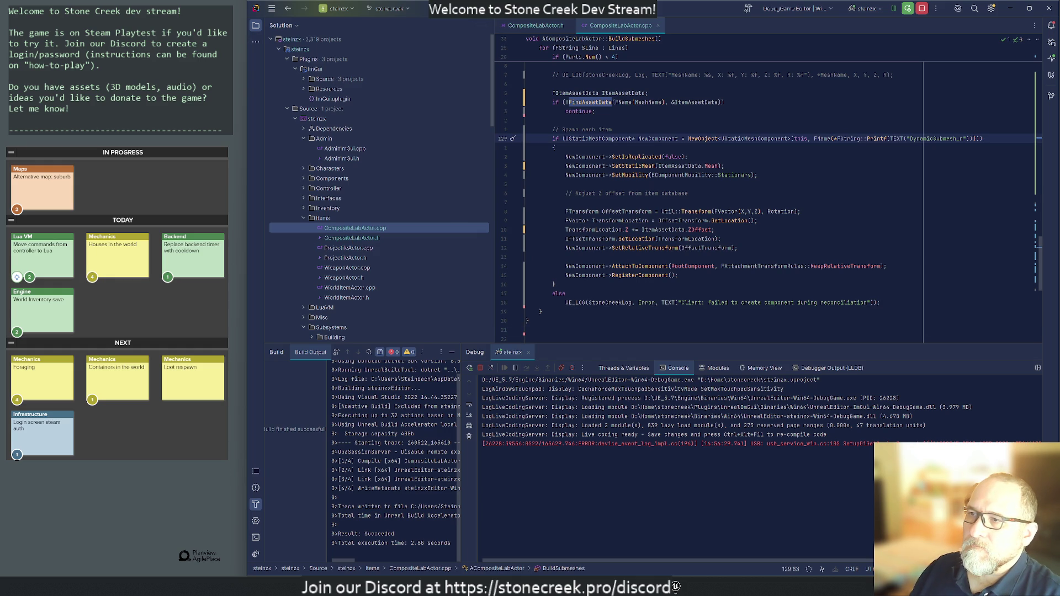
{"action": "left_click", "coordinate": [659, 139]}
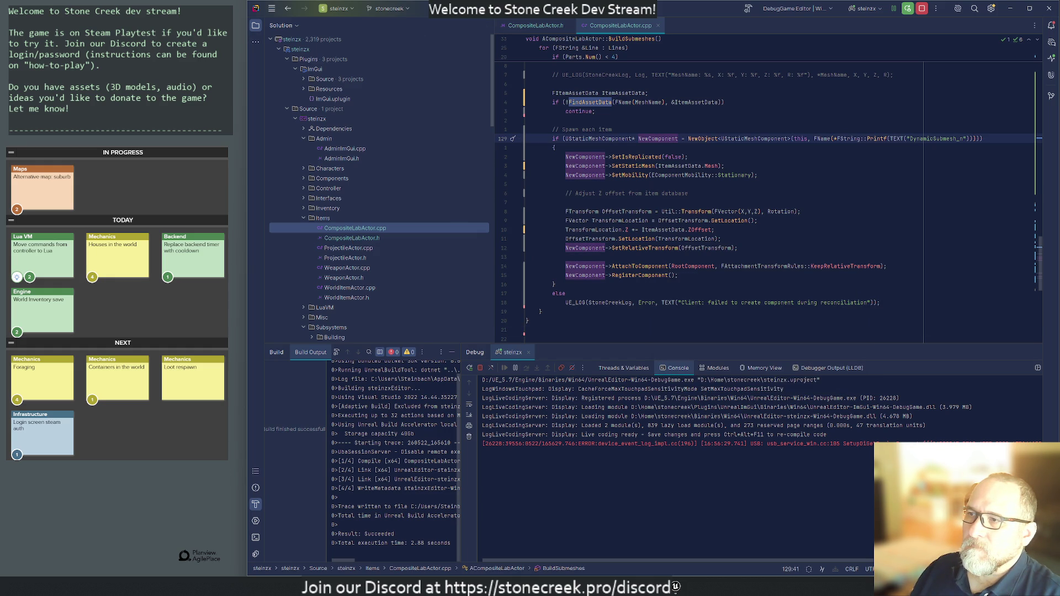
{"action": "left_click", "coordinate": [679, 166]}
{"action": "scroll", "coordinate": [679, 257], "scroll_direction": "up", "scroll_amount": 3}
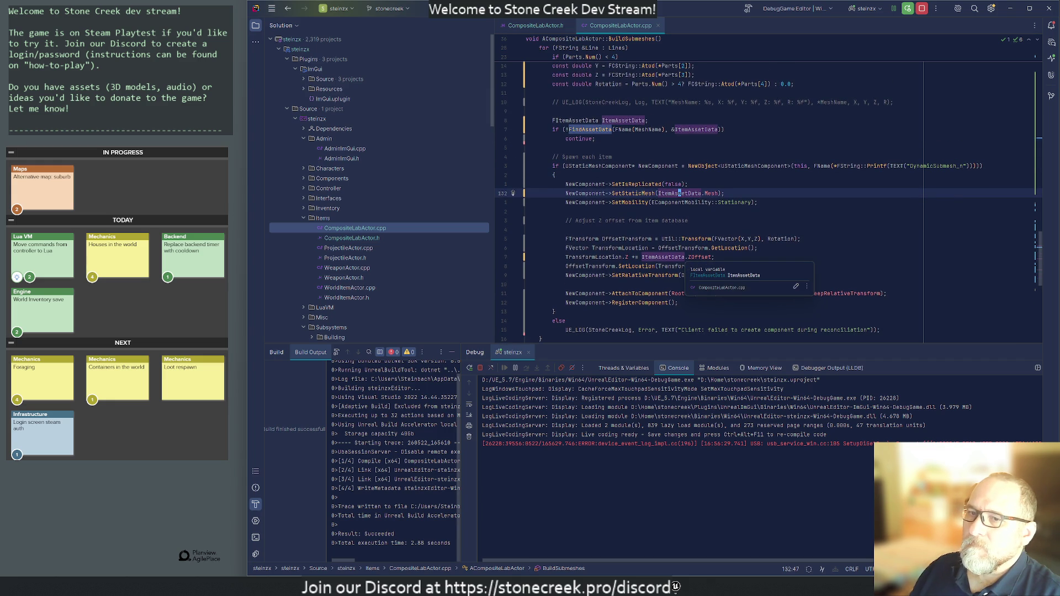
{"action": "scroll", "coordinate": [679, 257], "scroll_direction": "up", "scroll_amount": 6}
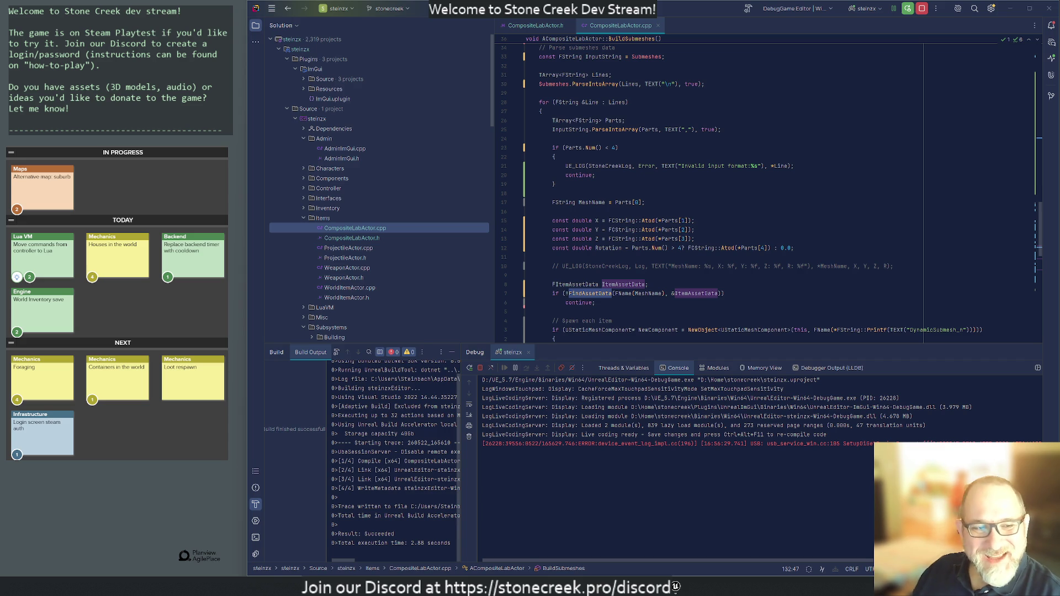
{"action": "scroll", "coordinate": [768, 190], "scroll_direction": "down", "scroll_amount": 6}
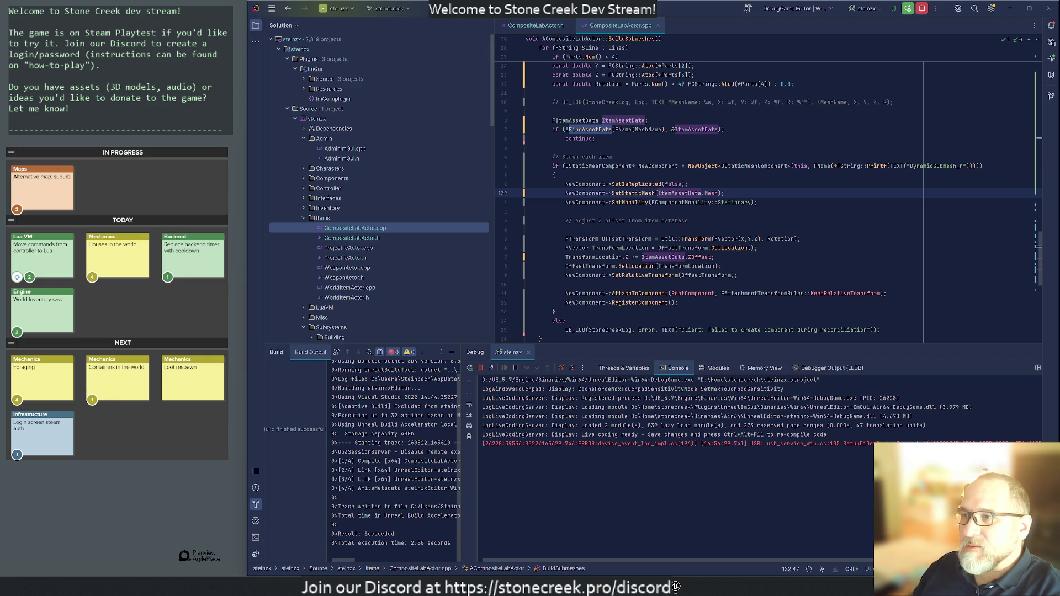
{"action": "left_click", "coordinate": [527, 211]}
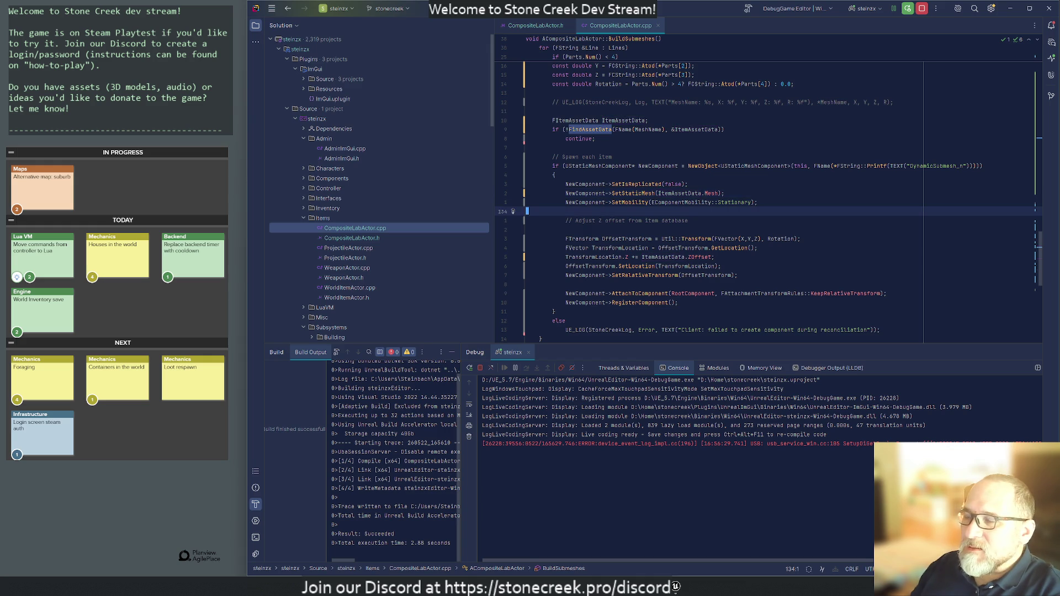
{"action": "scroll", "coordinate": [767, 199], "scroll_direction": "down", "scroll_amount": 2}
{"action": "scroll", "coordinate": [767, 199], "scroll_direction": "up", "scroll_amount": 2}
{"action": "scroll", "coordinate": [767, 198], "scroll_direction": "down", "scroll_amount": 2}
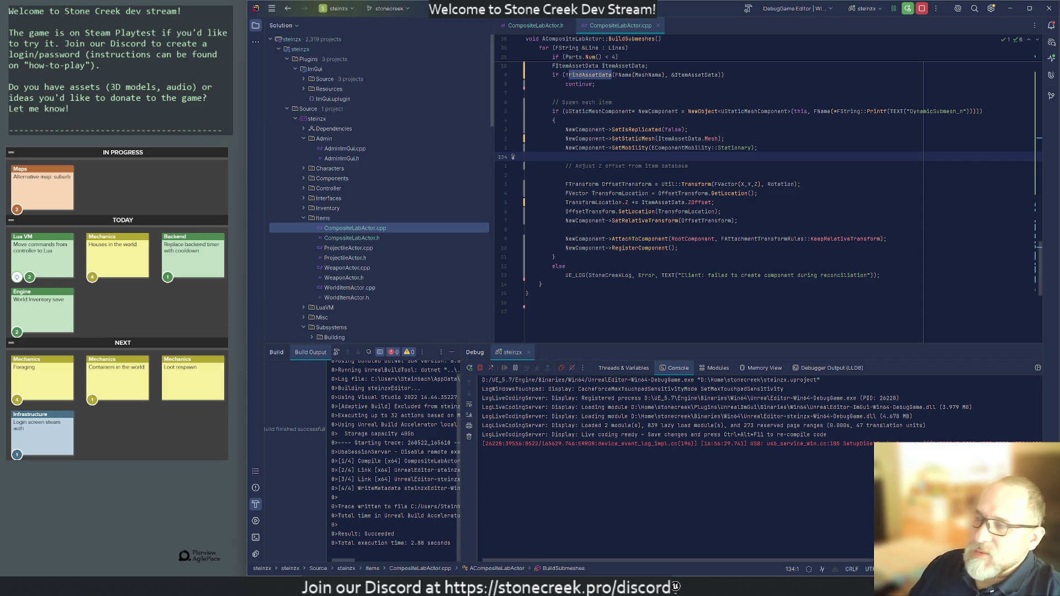
- Reword the commented-out UE_LOG message to 'Parsed and building meshName'
{"action": "mouse_move", "coordinate": [741, 218]}
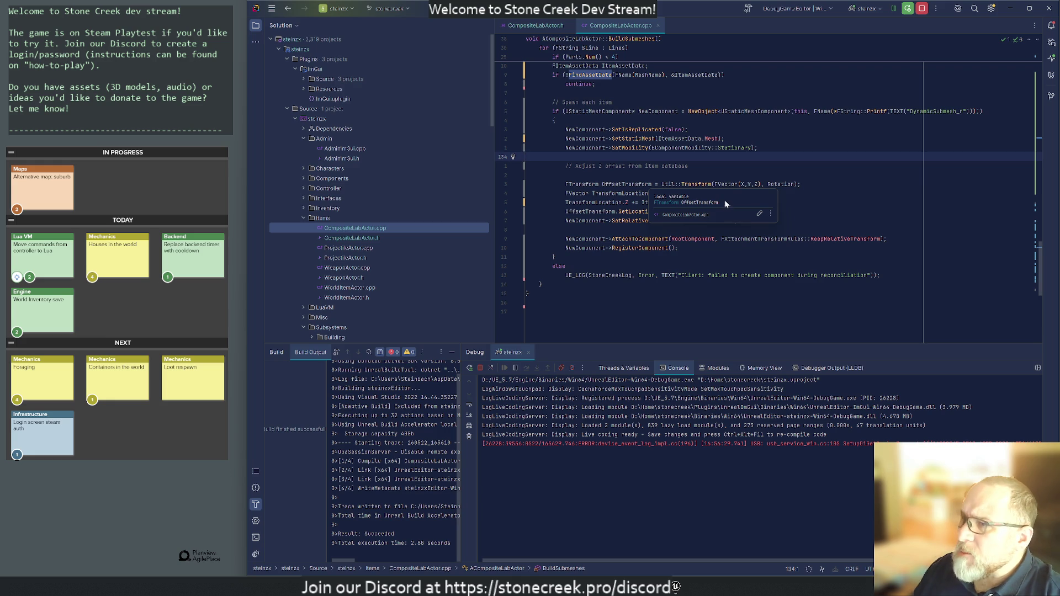
{"action": "key", "text": "Down"}
{"action": "key", "text": "Down"}
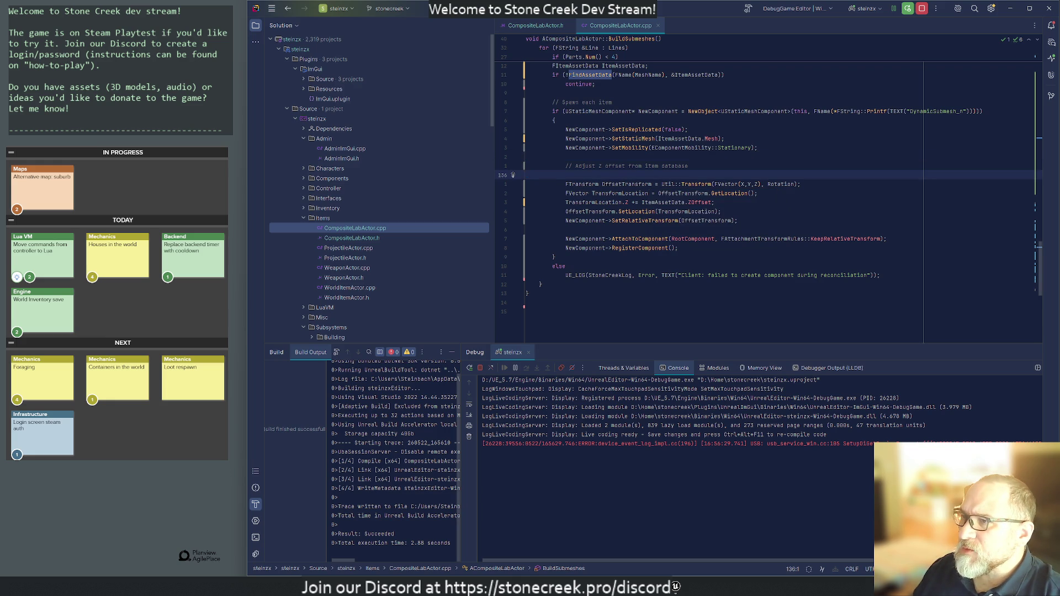
{"action": "scroll", "coordinate": [767, 184], "scroll_direction": "up", "scroll_amount": 1}
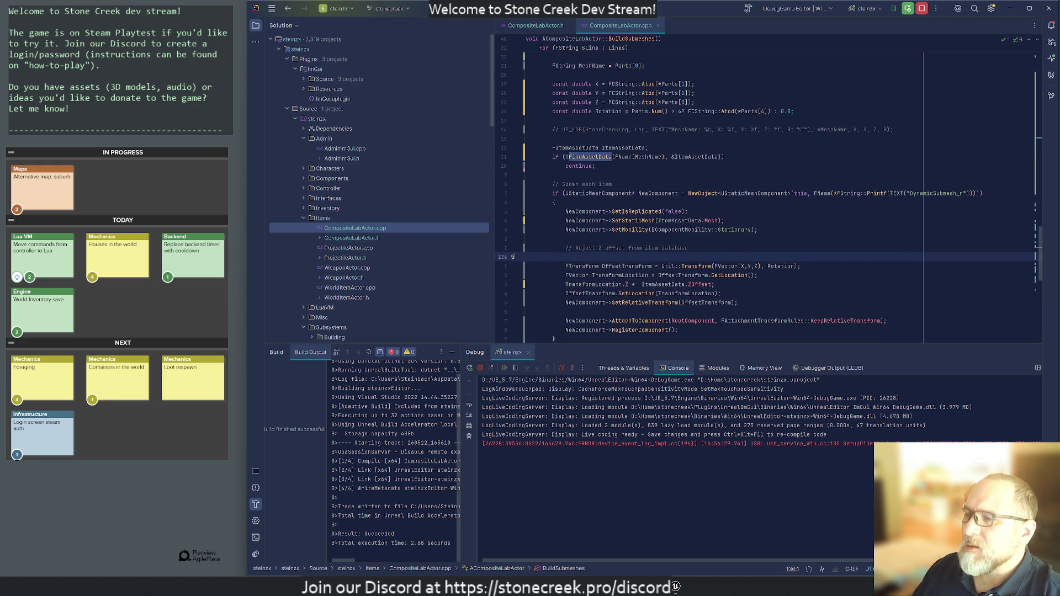
{"action": "scroll", "coordinate": [767, 194], "scroll_direction": "up", "scroll_amount": 2}
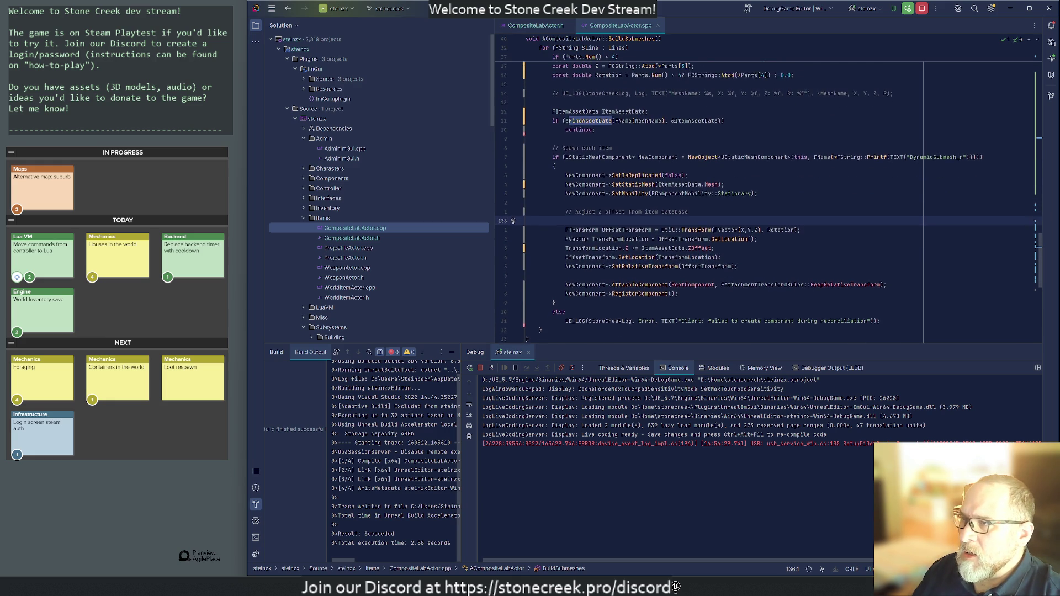
{"action": "left_click", "coordinate": [615, 129]}
{"action": "key", "text": "ctrl+Right"}
{"action": "key", "text": "ctrl+Right"}
{"action": "key", "text": "ctrl+Right"}
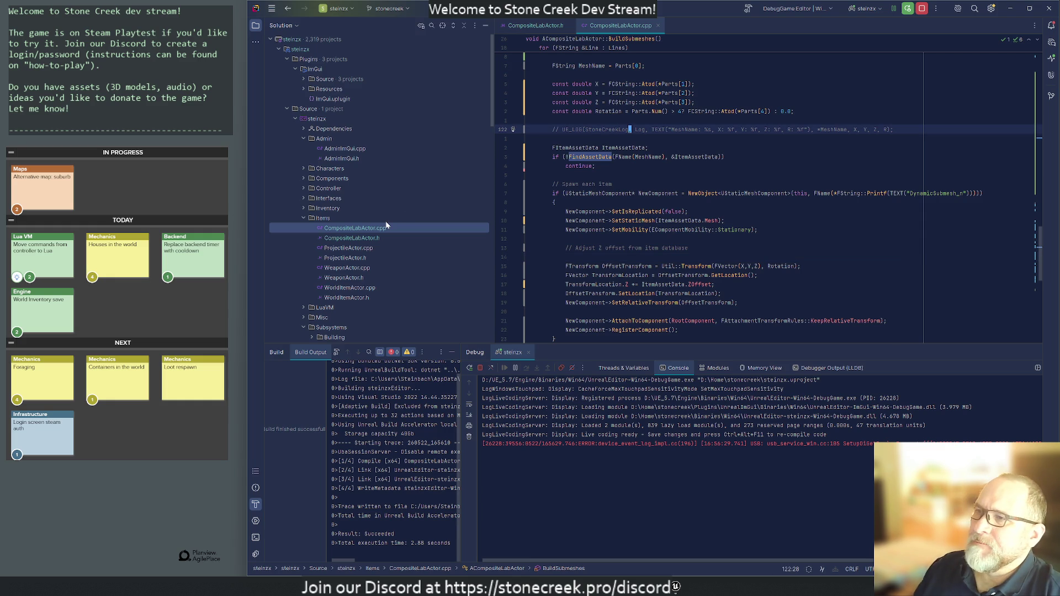
{"action": "type", "text": "Parsed and buil"}
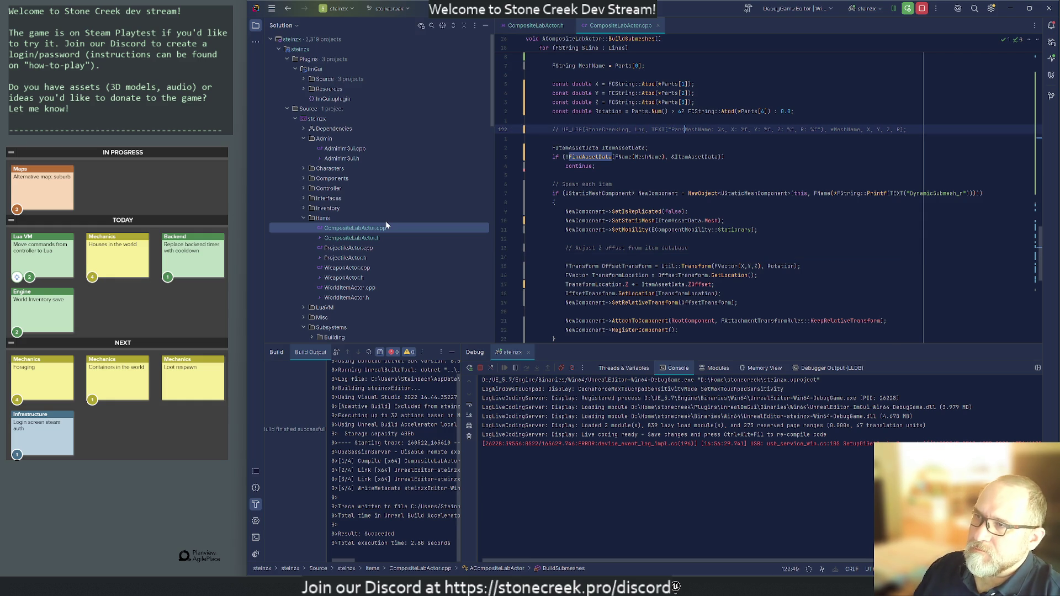
{"action": "type", "text": "ding"}
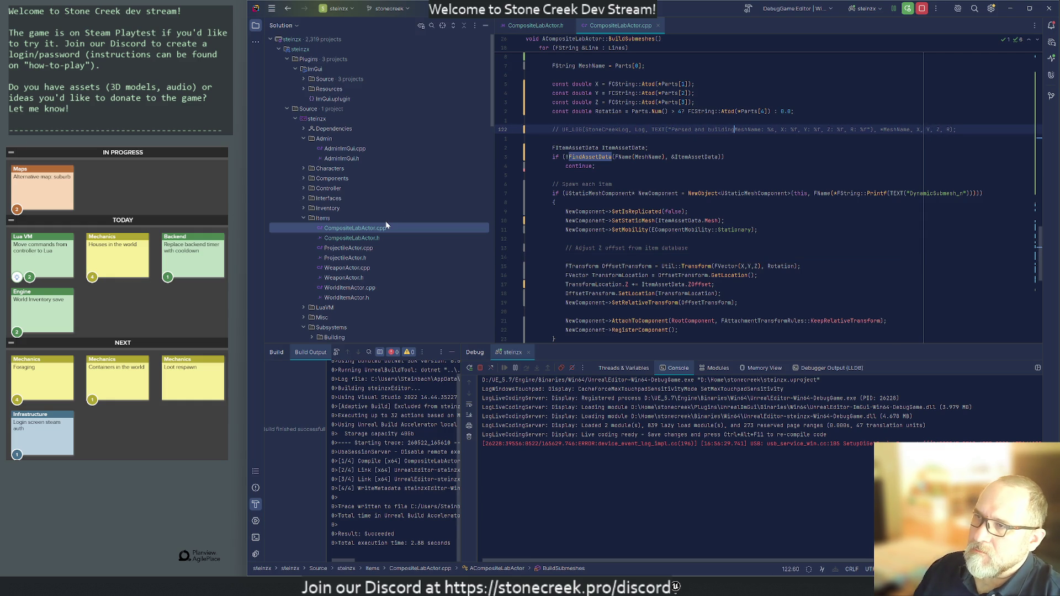
{"action": "key", "text": "Delete"}
{"action": "type", "text": "m"}
- Uncomment the UE_LOG line and complete Rotation as its last argument
{"action": "key", "text": "Home"}
{"action": "key", "text": "ctrl+slash"}
{"action": "key", "text": "End"}
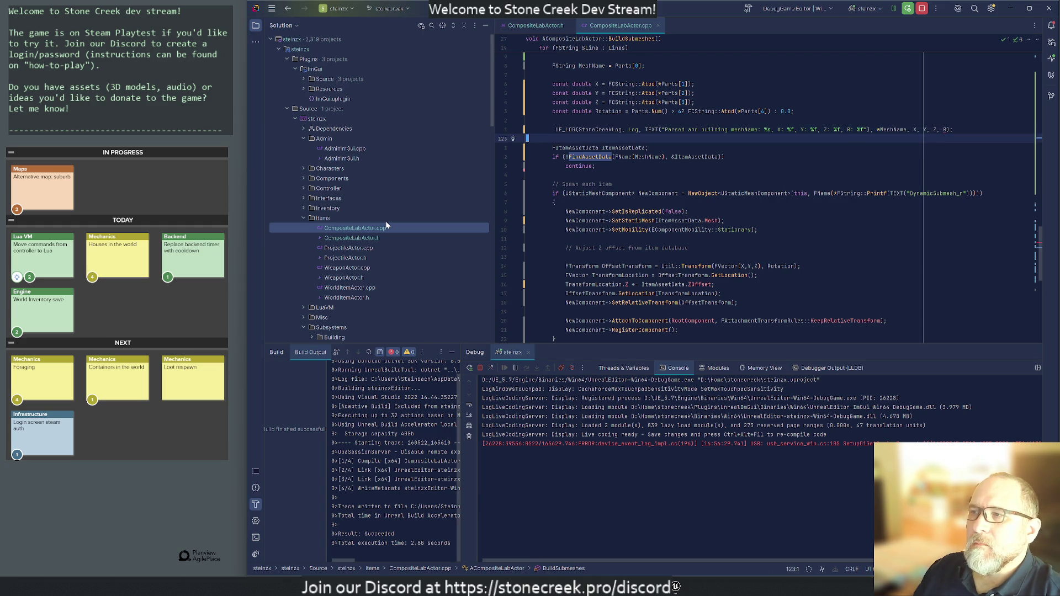
{"action": "key", "text": "Left"}
{"action": "key", "text": "Left"}
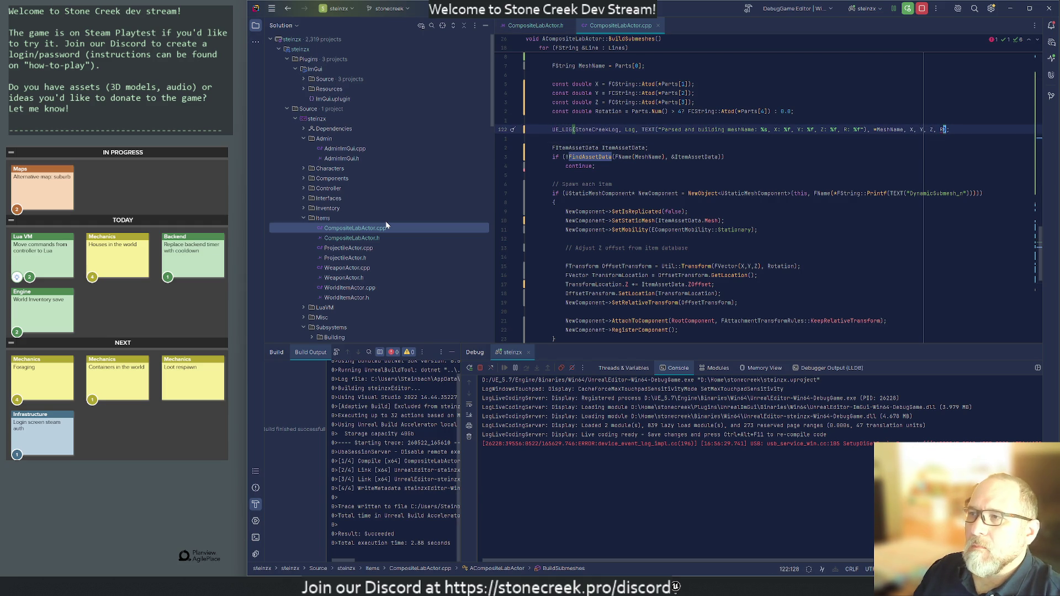
{"action": "type", "text": "otation"}
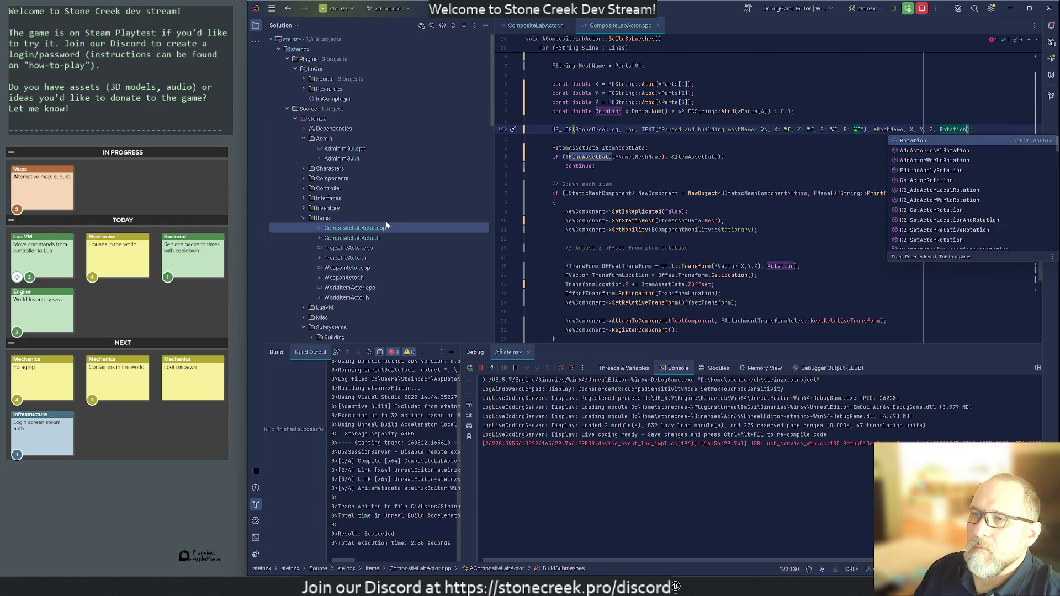
{"action": "key", "text": "Return"}
{"action": "key", "text": "Down"}
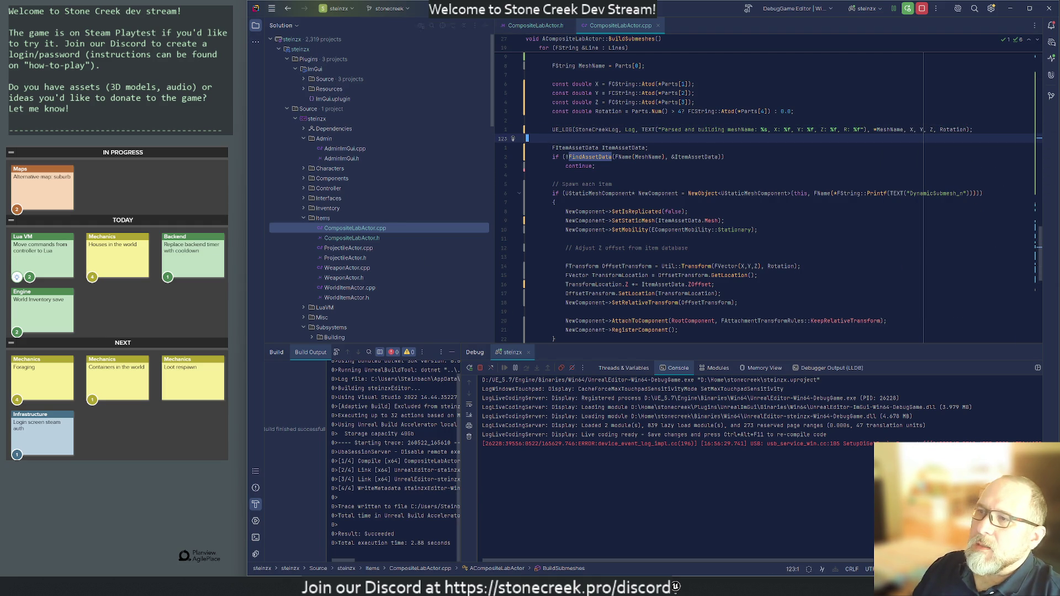
- Live-compile the change in Unreal Editor with Ctrl+Alt+F11, then return to Rider
{"action": "key", "text": "alt+Tab"}
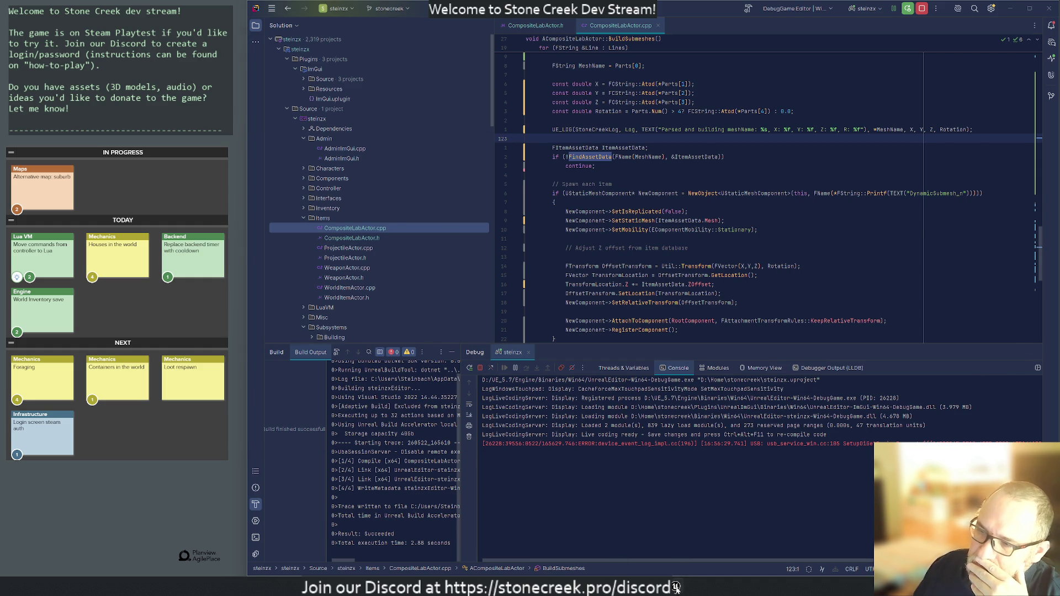
{"action": "key", "text": "ctrl+alt+F11"}
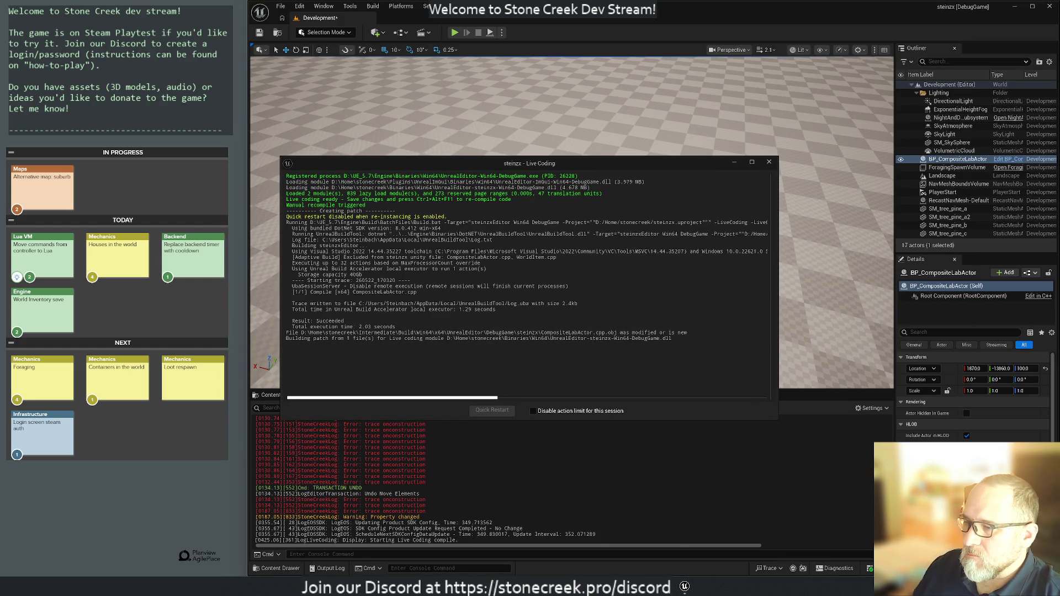
{"action": "mouse_move", "coordinate": [611, 586]}
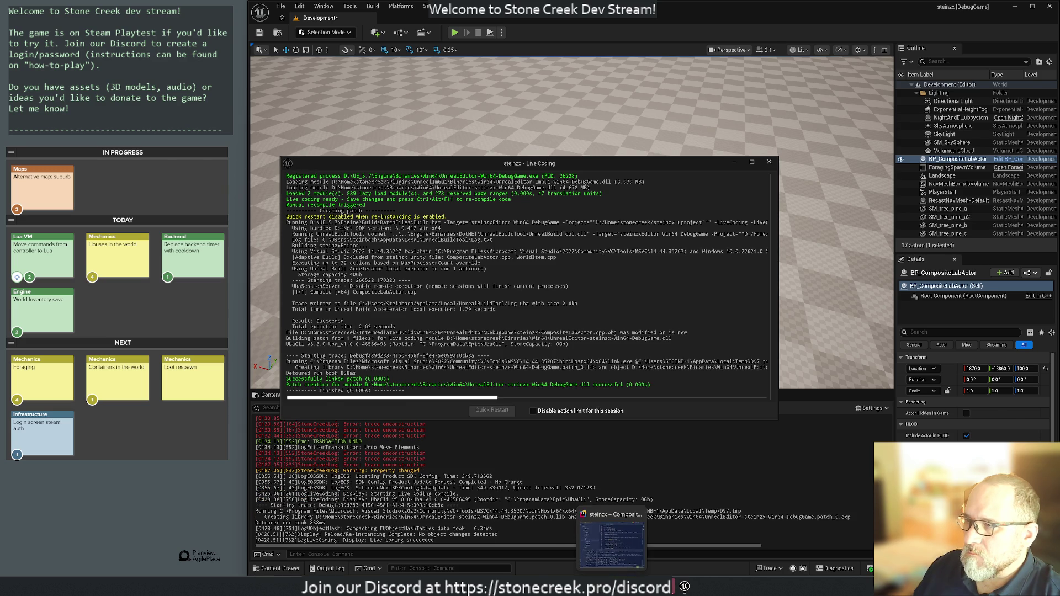
{"action": "left_click", "coordinate": [611, 558]}
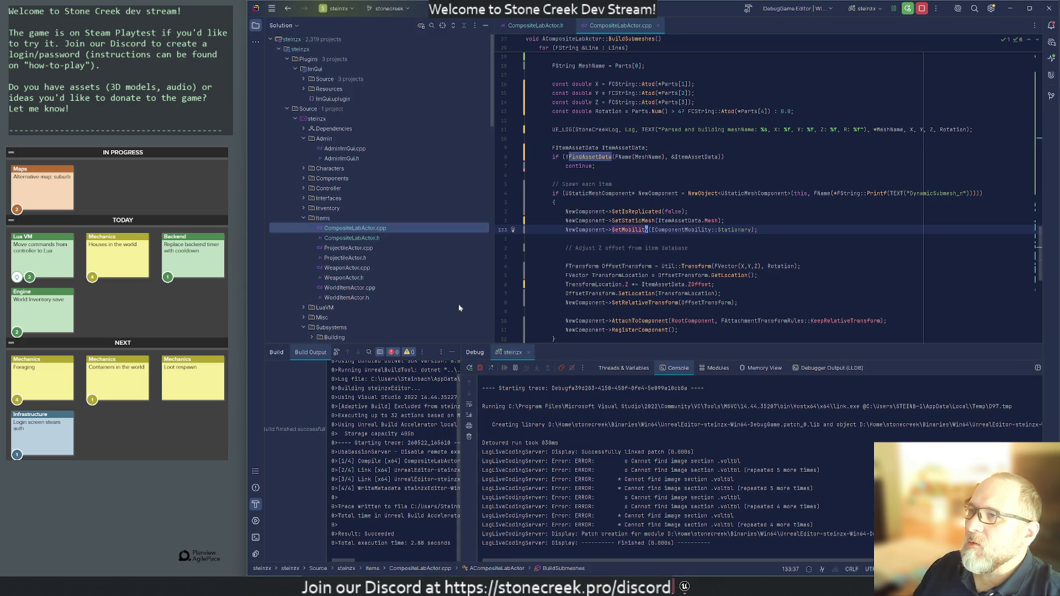
- Comment out the OnConstruction and BeginPlay UE_LOG trace lines
{"action": "key", "text": "ctrl+Home"}
{"action": "key", "text": "j"}
{"action": "key", "text": "j"}
{"action": "key", "text": "j"}
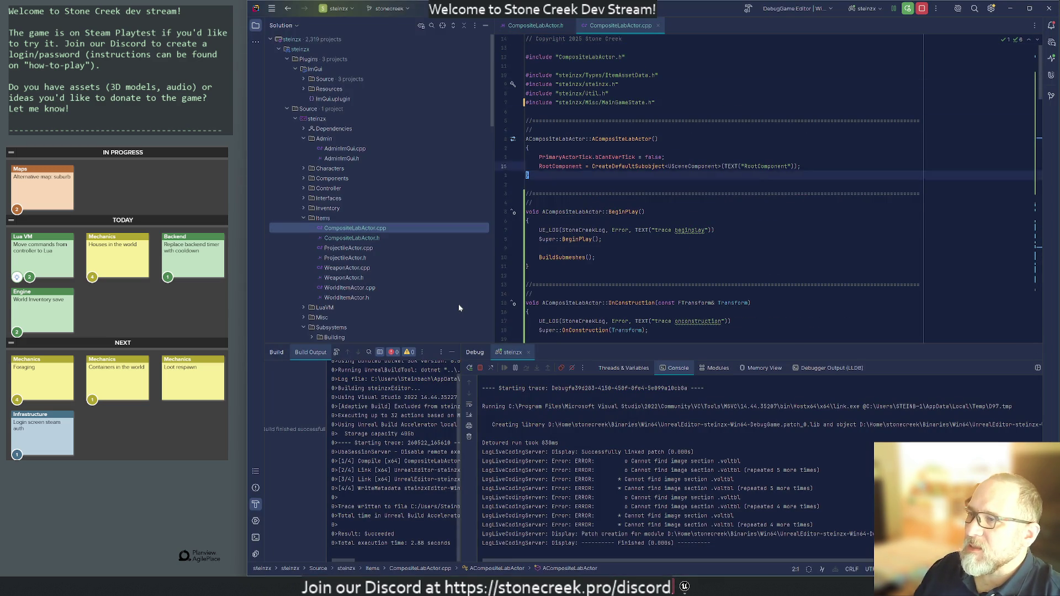
{"action": "key", "text": "ctrl+slash"}
{"action": "key", "text": "k"}
{"action": "key", "text": "k"}
{"action": "key", "text": "k"}
{"action": "key", "text": "ctrl+slash"}
{"action": "key", "text": "j"}
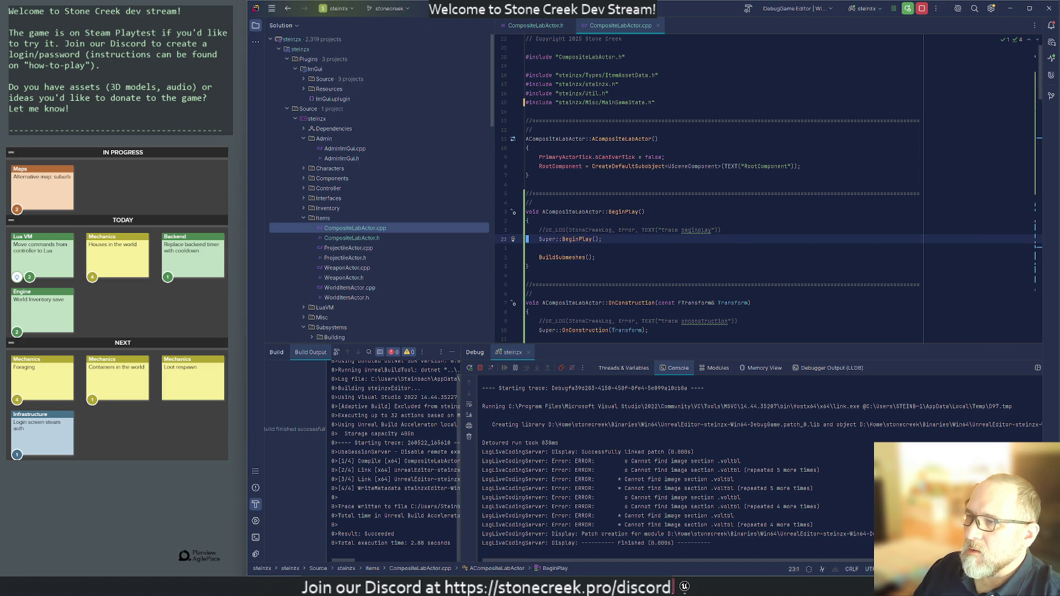
- Close the Live Coding window, hide the Debug panel, and check the log in Unreal Editor
{"action": "left_click", "coordinate": [649, 574]}
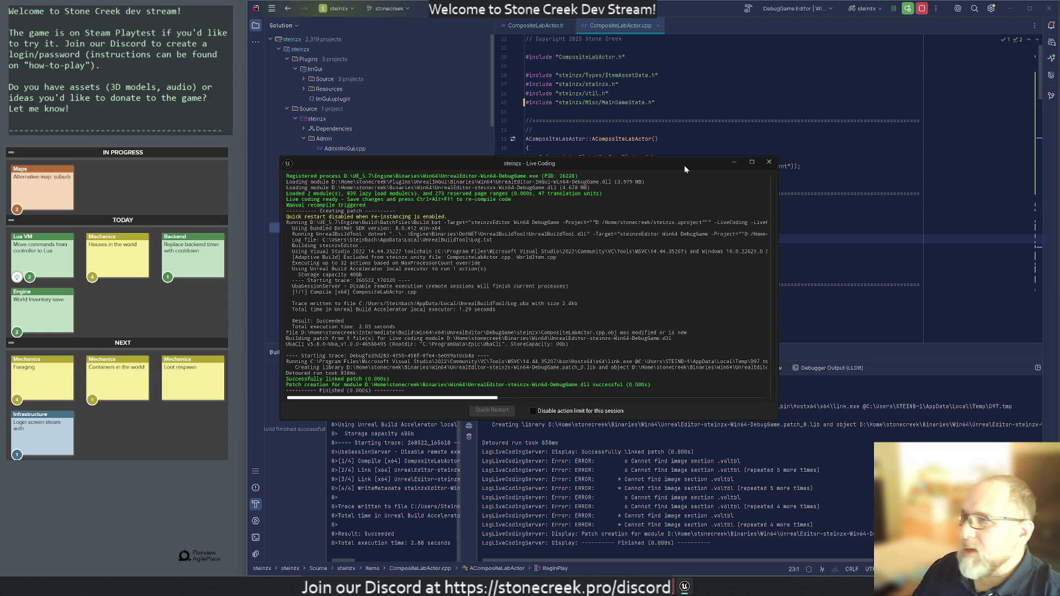
{"action": "left_click", "coordinate": [769, 162]}
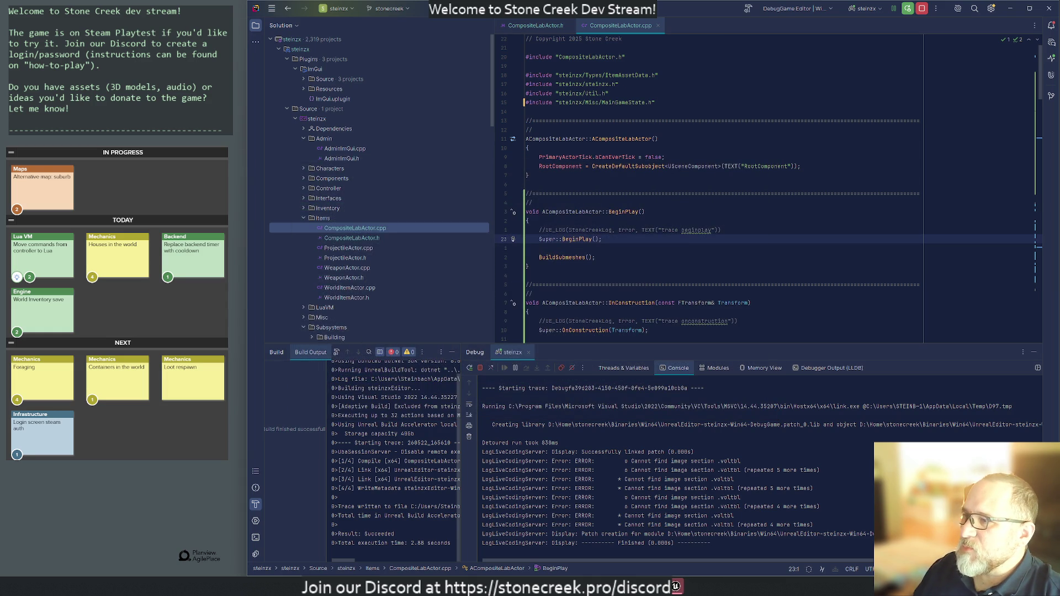
{"action": "left_click", "coordinate": [1033, 351]}
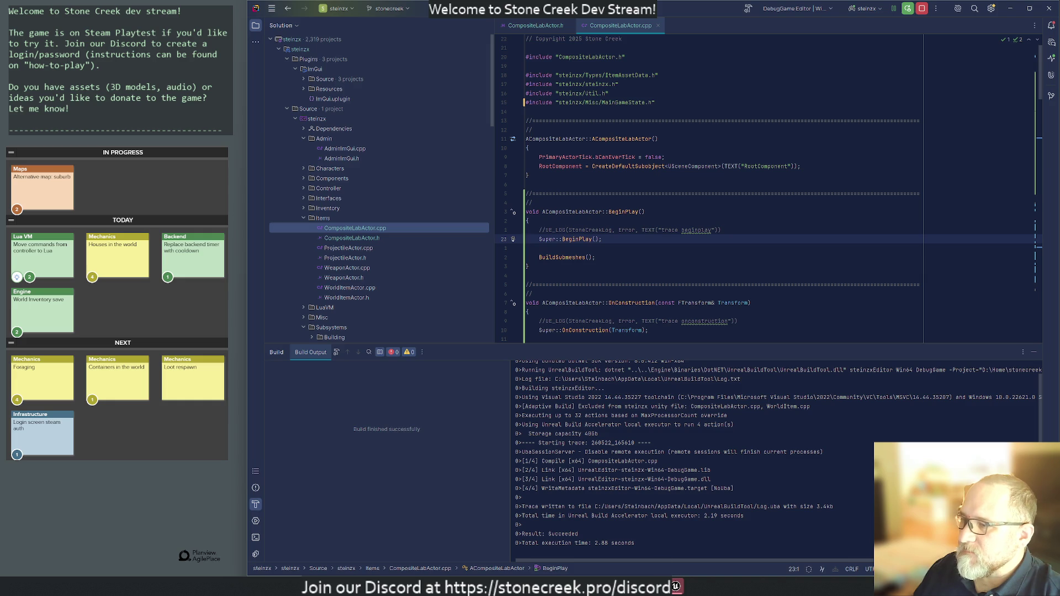
{"action": "mouse_move", "coordinate": [675, 586]}
{"action": "left_click", "coordinate": [674, 545]}
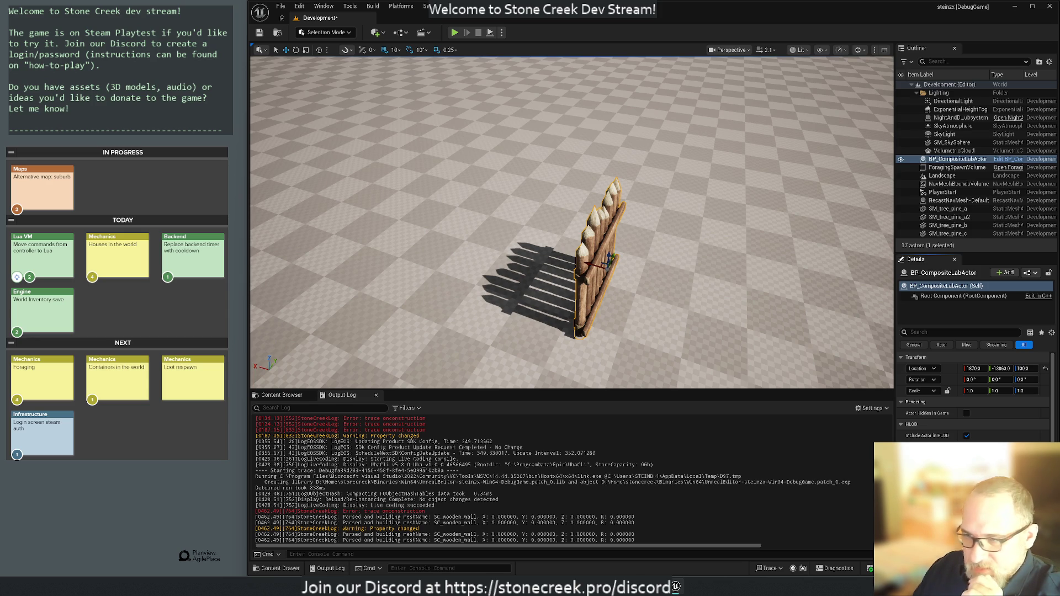
{"action": "key", "text": "alt+Tab"}
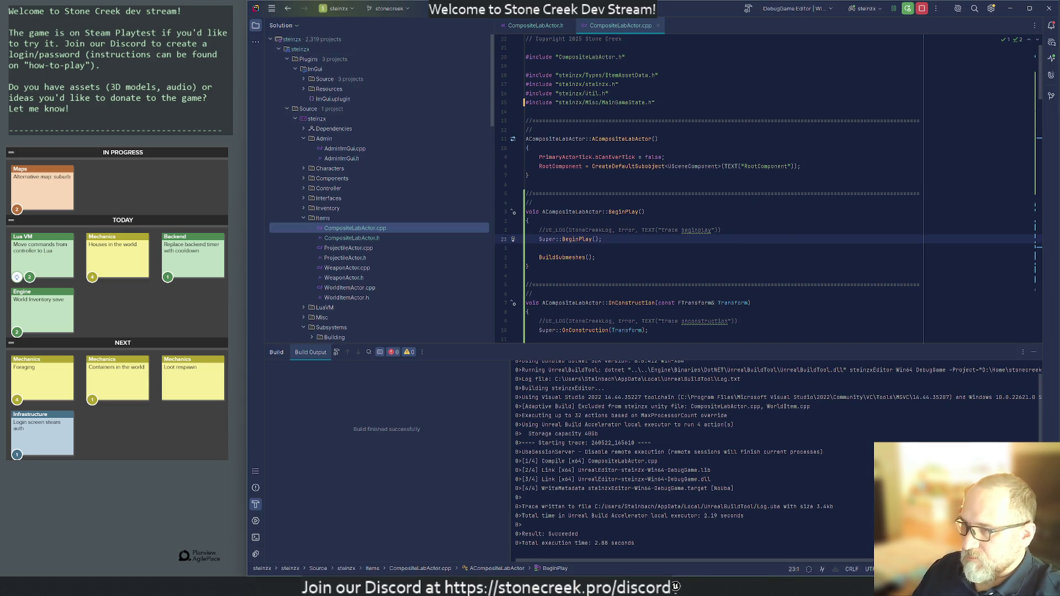
- Scroll through BuildSubmeshes and look up where Lines is declared
{"action": "scroll", "coordinate": [712, 187], "scroll_direction": "down", "scroll_amount": 14}
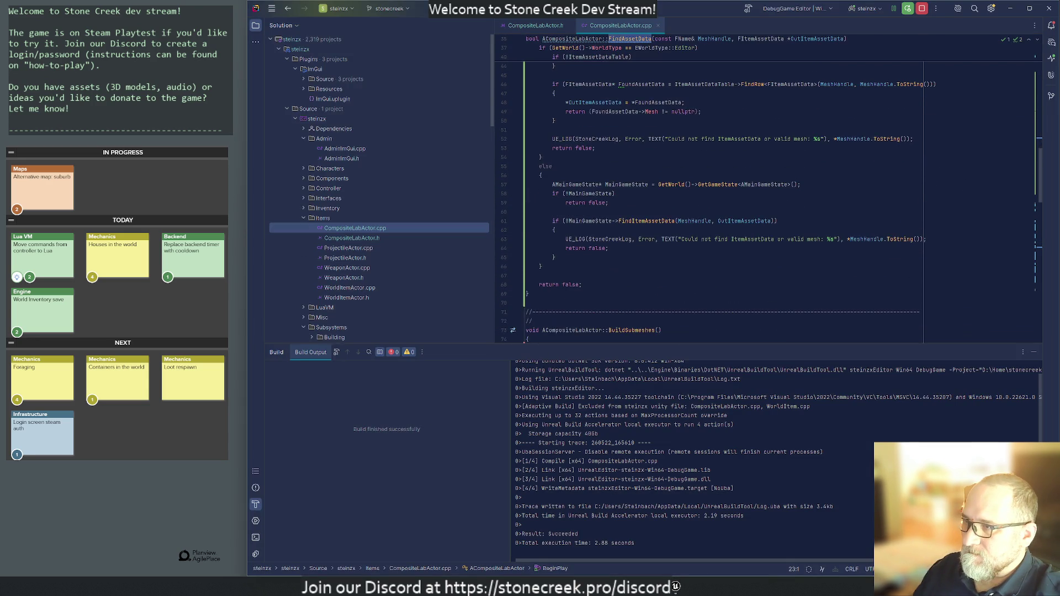
{"action": "scroll", "coordinate": [712, 187], "scroll_direction": "down", "scroll_amount": 7}
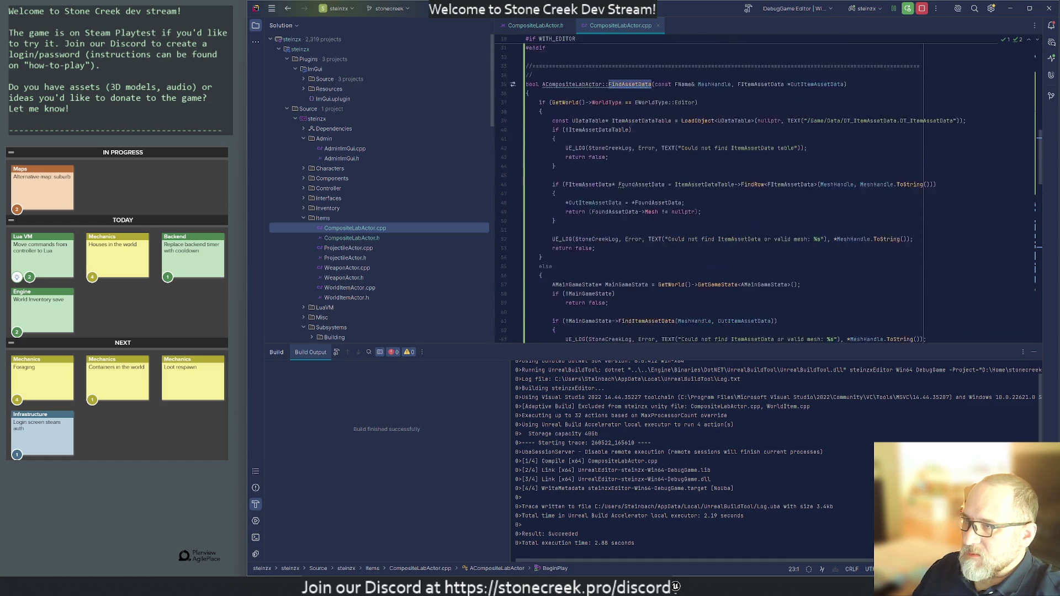
{"action": "scroll", "coordinate": [712, 187], "scroll_direction": "down", "scroll_amount": 8}
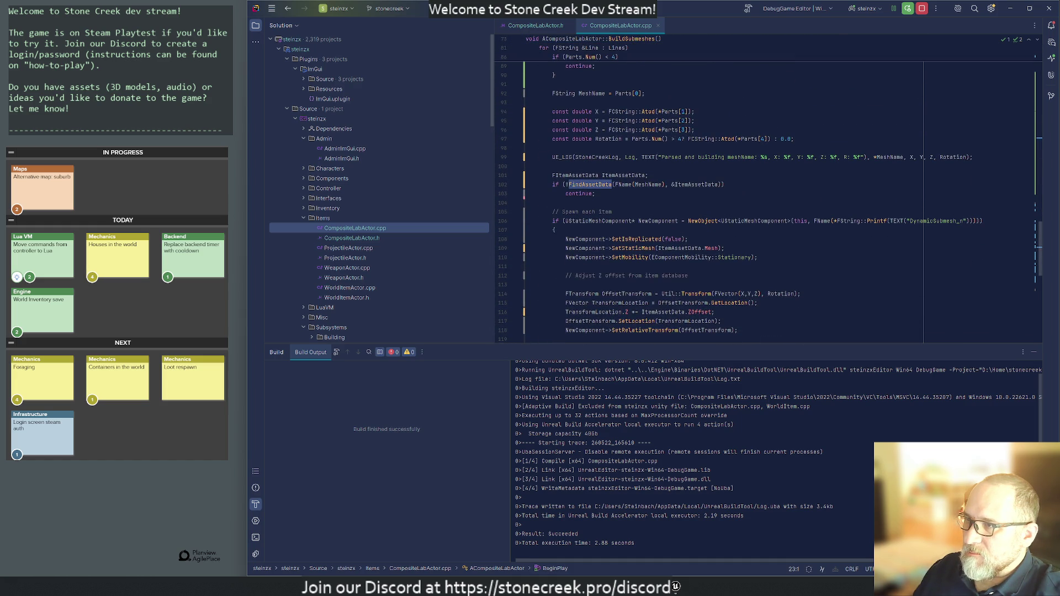
{"action": "scroll", "coordinate": [712, 188], "scroll_direction": "up", "scroll_amount": 4}
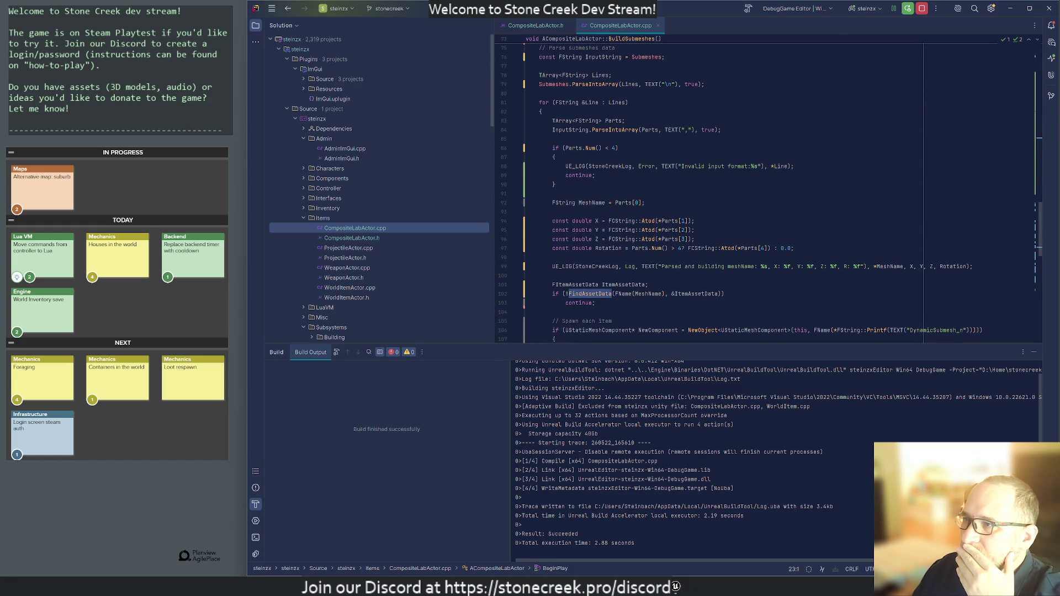
{"action": "scroll", "coordinate": [745, 187], "scroll_direction": "up", "scroll_amount": 1}
{"action": "left_click", "coordinate": [613, 130]}
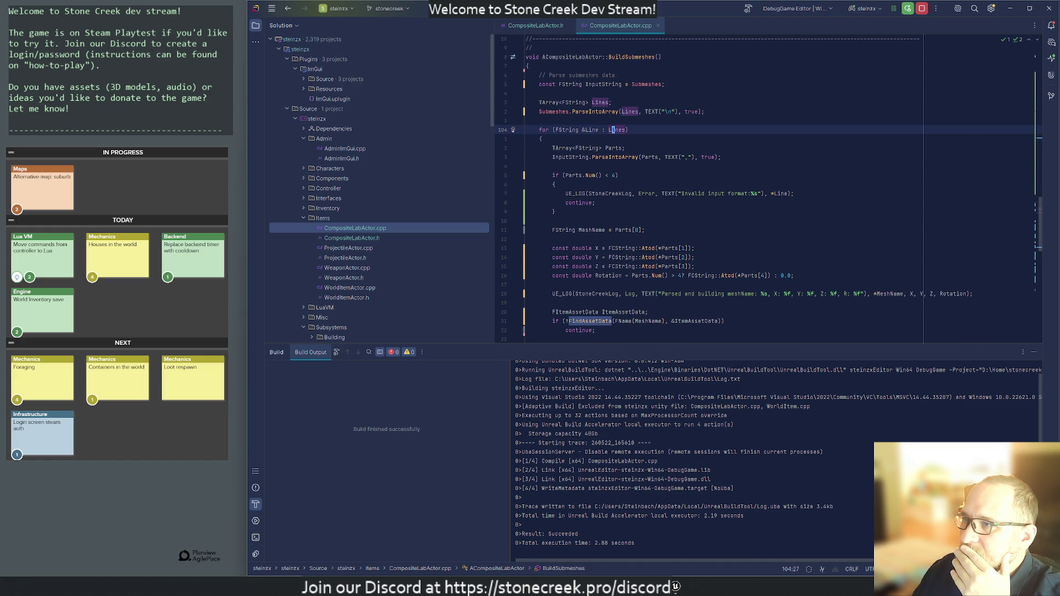
{"action": "key", "text": "g"}
{"action": "key", "text": "d"}
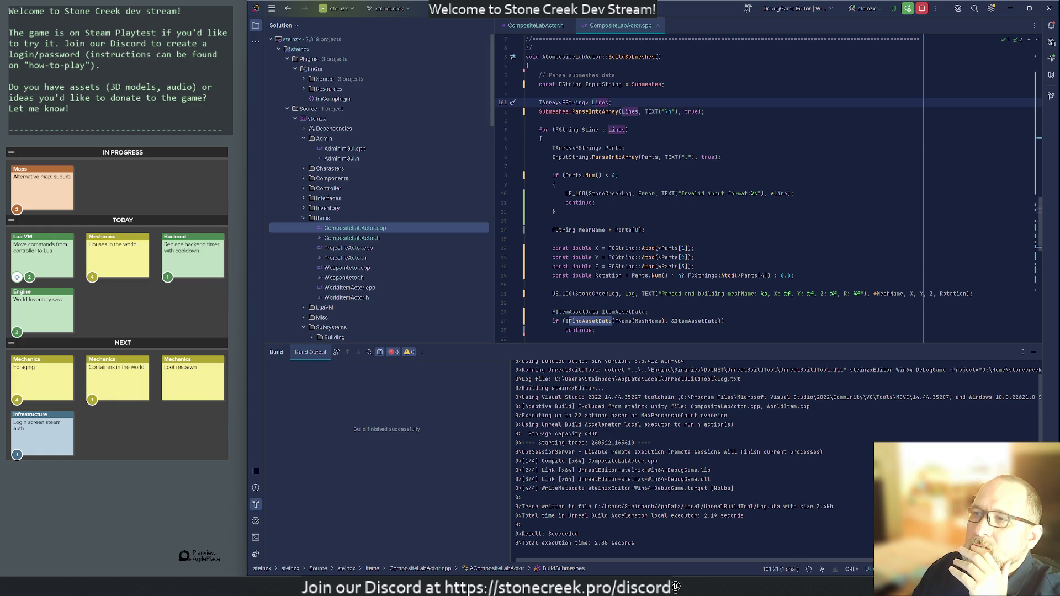
{"action": "left_click", "coordinate": [610, 130]}
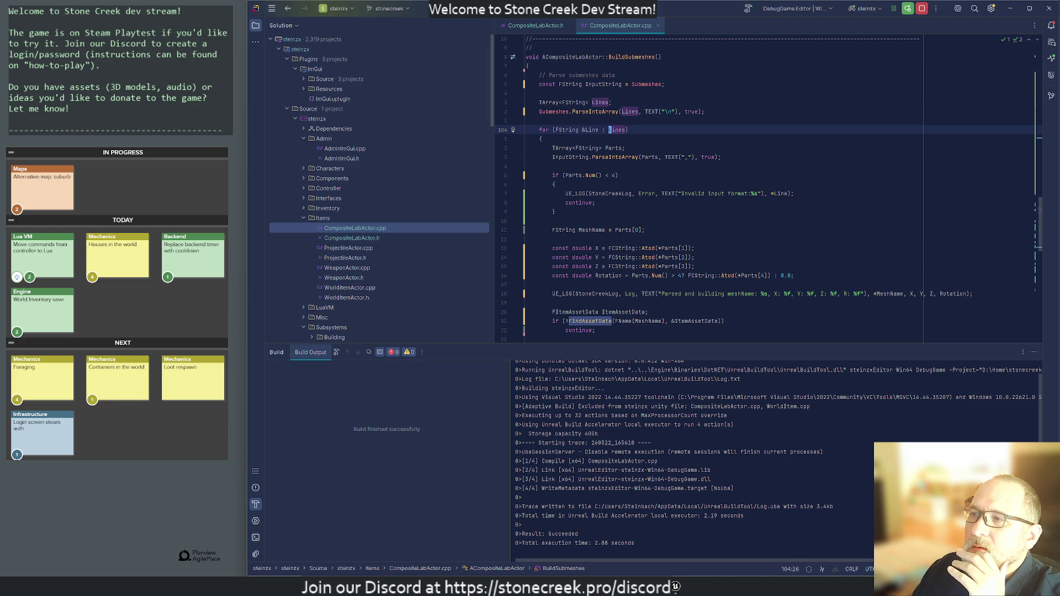
- Make the ParseIntoArray call on line 107 split Line instead of InputString
{"action": "left_click", "coordinate": [612, 148]}
{"action": "left_click", "coordinate": [651, 157]}
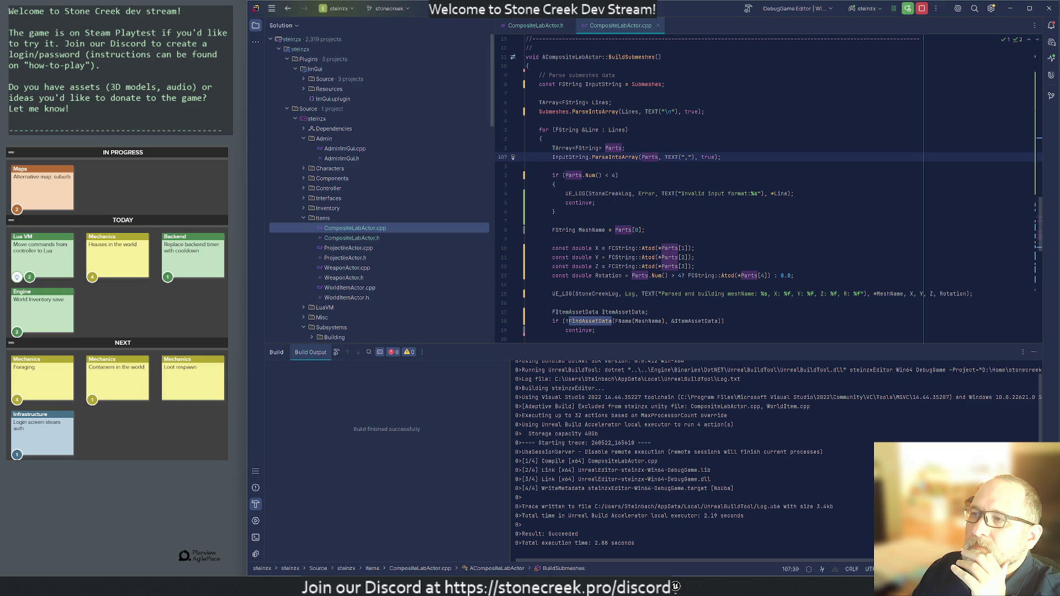
{"action": "left_click", "coordinate": [573, 157]}
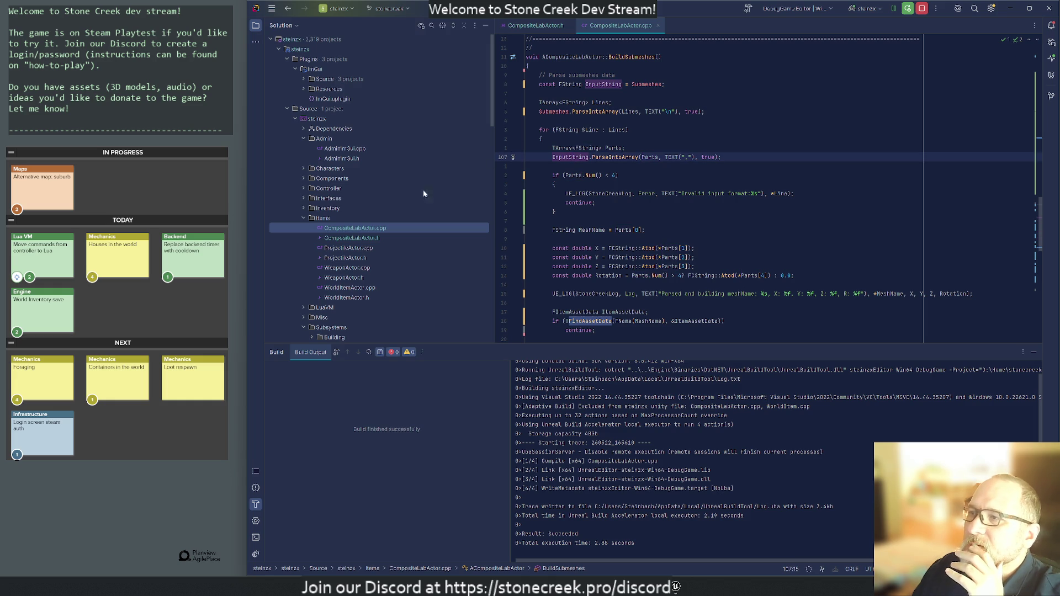
{"action": "key", "text": "ctrl+Left"}
{"action": "key", "text": "ctrl+Delete"}
{"action": "type", "text": "Line"}
{"action": "key", "text": "shift+Return"}
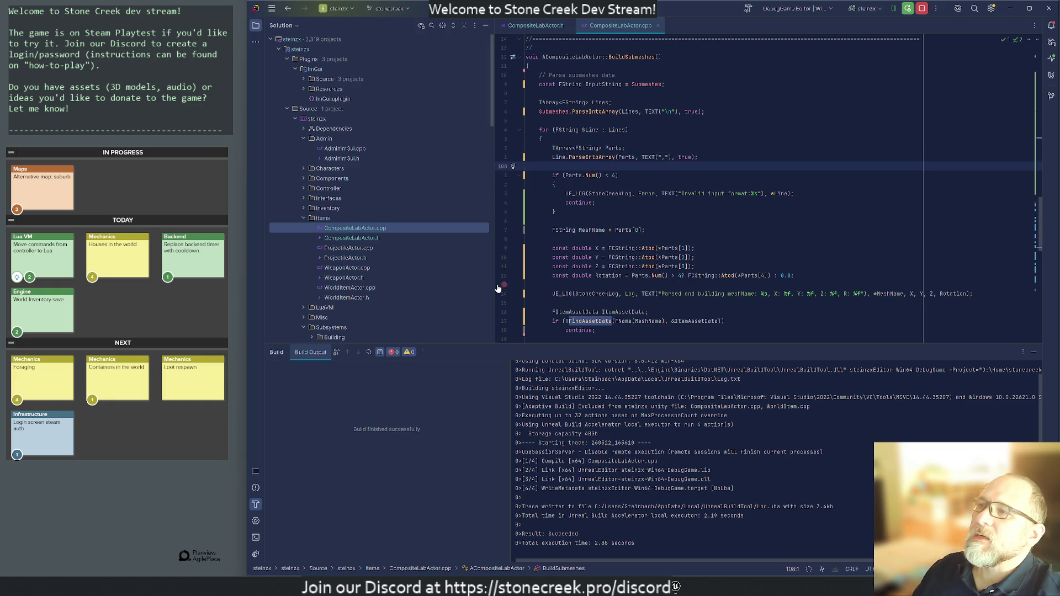
- Find and delete the unused InputString declaration on line 99
{"action": "key", "text": "Escape"}
{"action": "type", "text": "/InputString"}
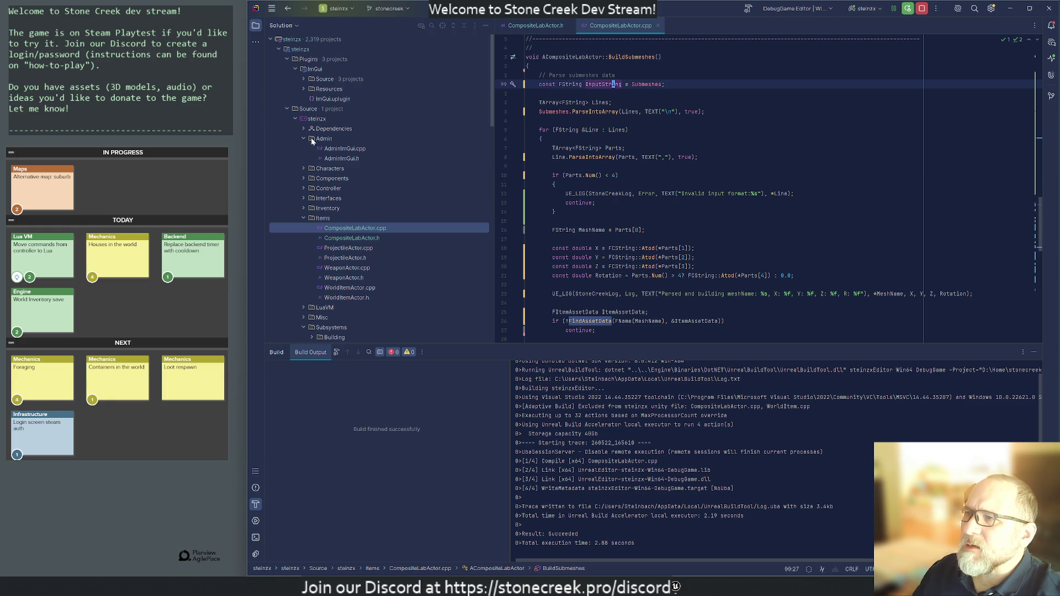
{"action": "key", "text": "Return"}
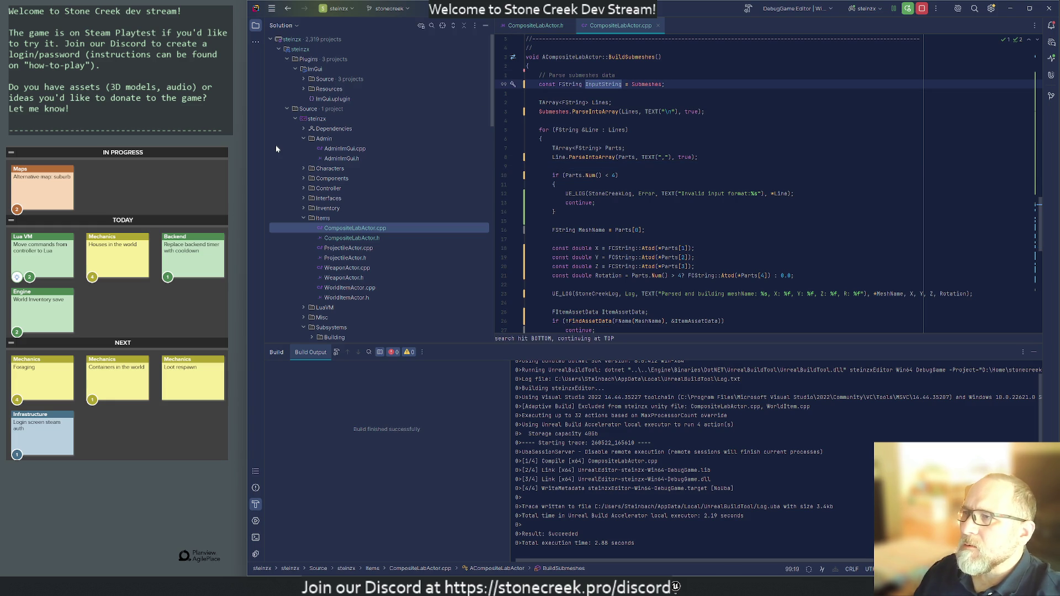
{"action": "key", "text": "d"}
{"action": "key", "text": "d"}
{"action": "key", "text": "d"}
{"action": "key", "text": "d"}
{"action": "key", "text": "j"}
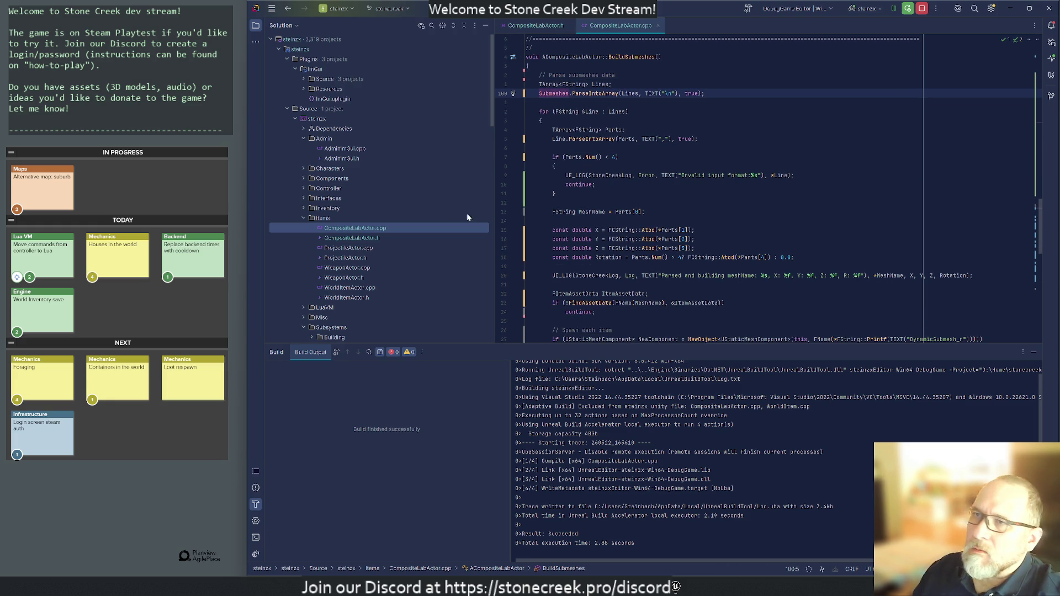
{"action": "key", "text": "alt+Tab"}
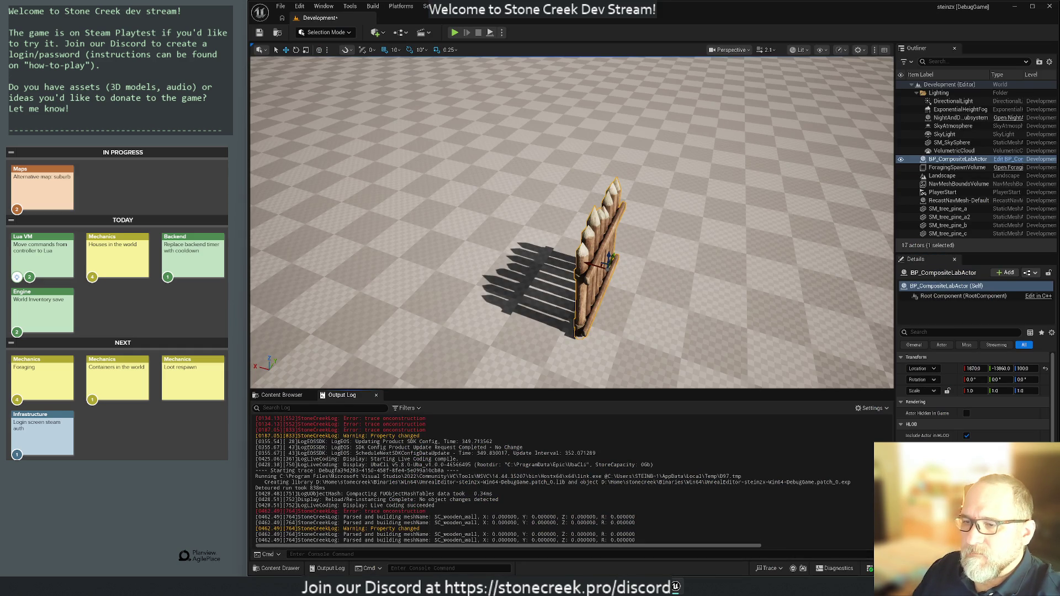
- Save the Development map with Save Selected and start a Play-in-Editor session
{"action": "key", "text": "ctrl+s"}
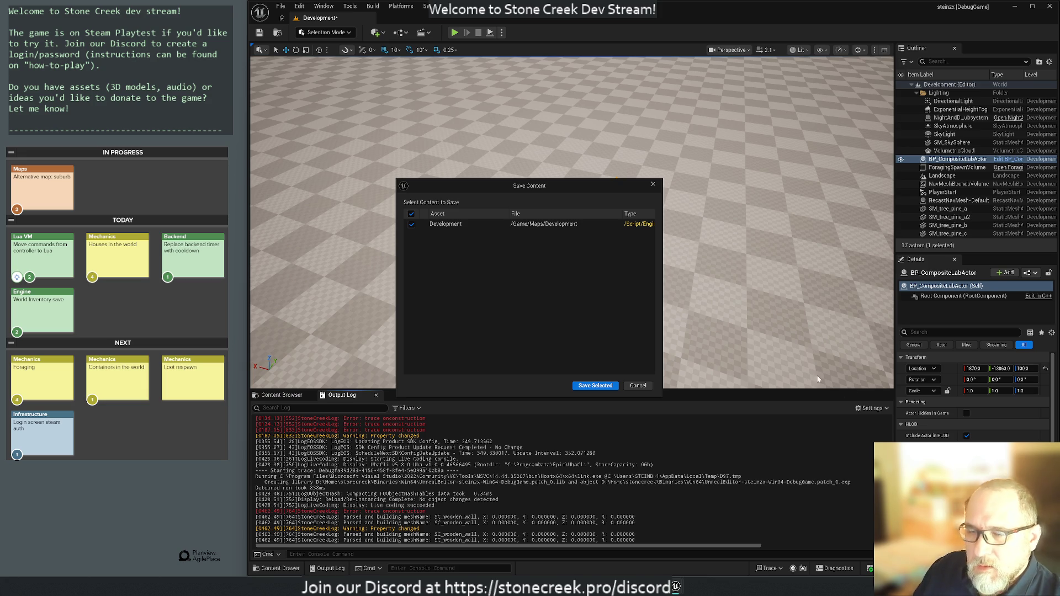
{"action": "left_click", "coordinate": [595, 385]}
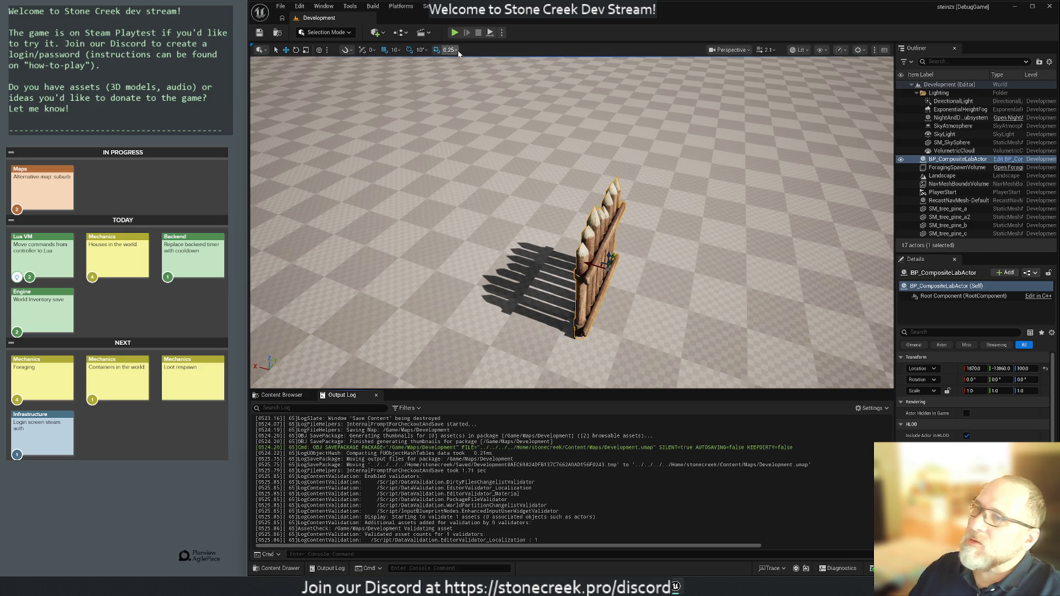
{"action": "left_click", "coordinate": [453, 32]}
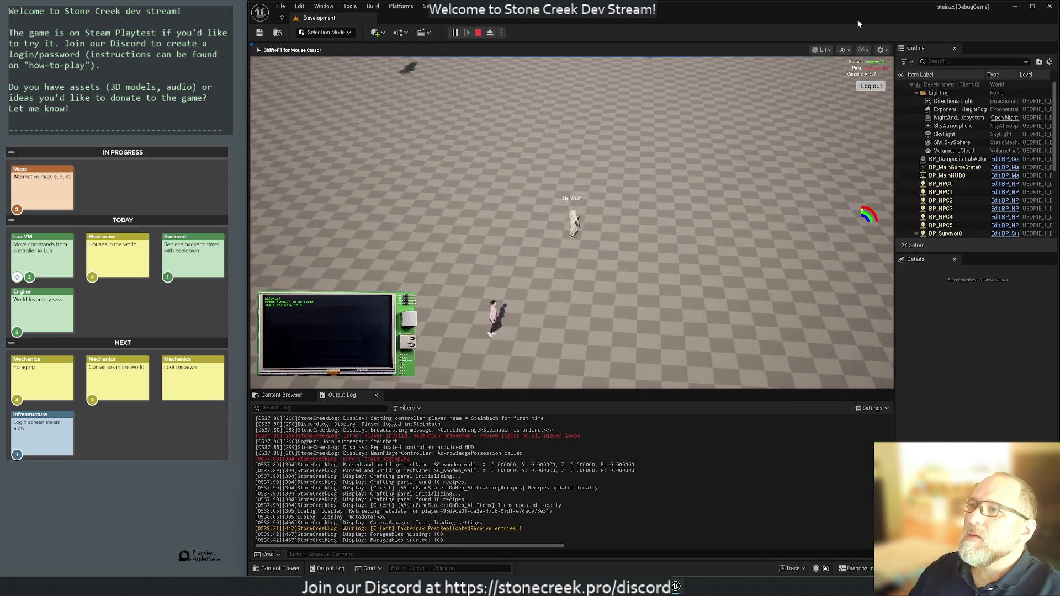
- Eject from the player, select BP_CompositeLabActor in the Outliner, and stop playing
{"action": "key", "text": "Tab"}
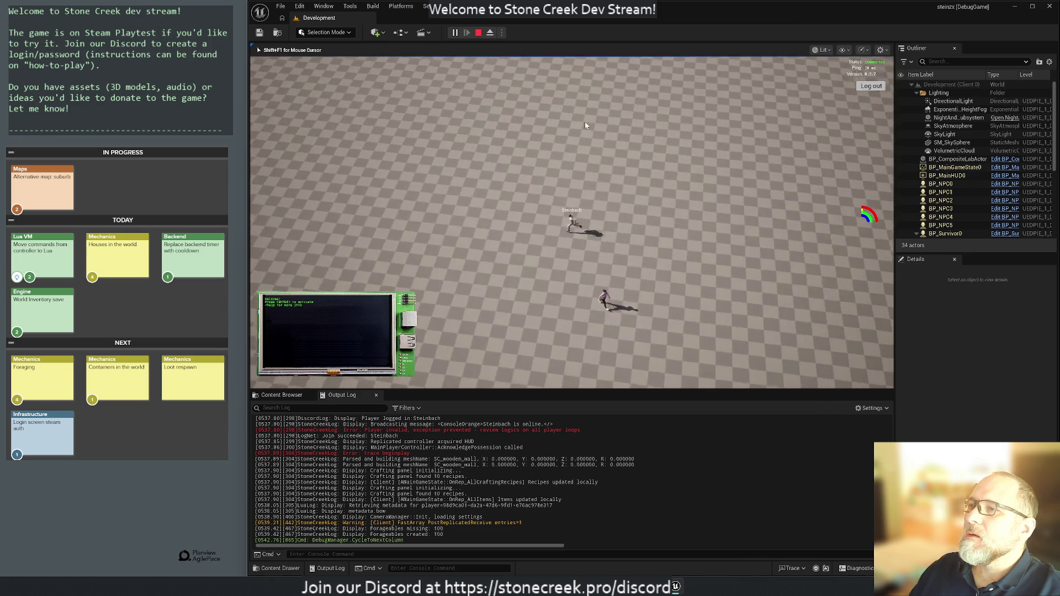
{"action": "left_click", "coordinate": [490, 33]}
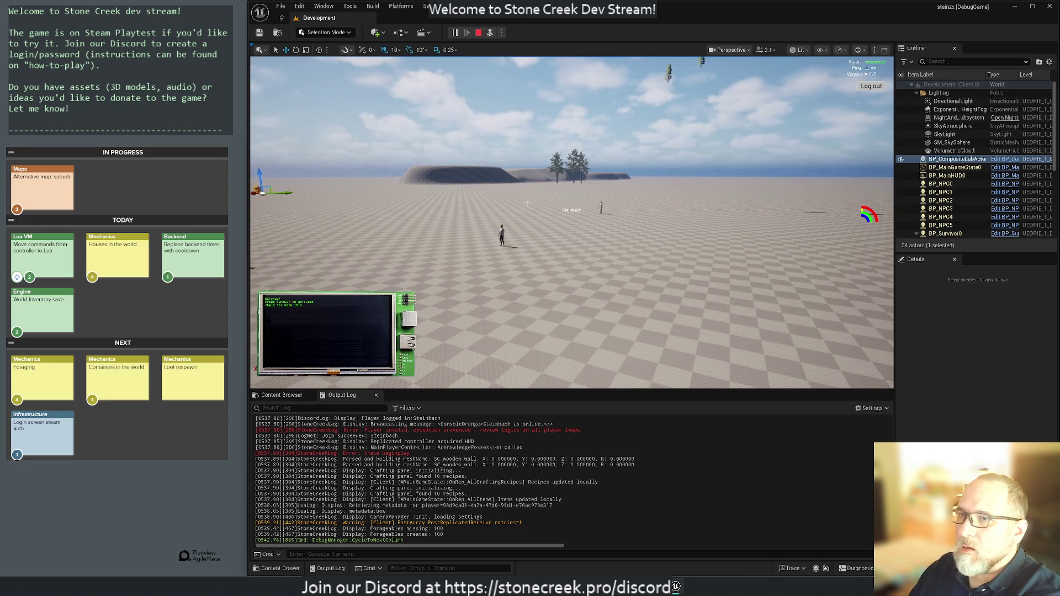
{"action": "left_click", "coordinate": [930, 160]}
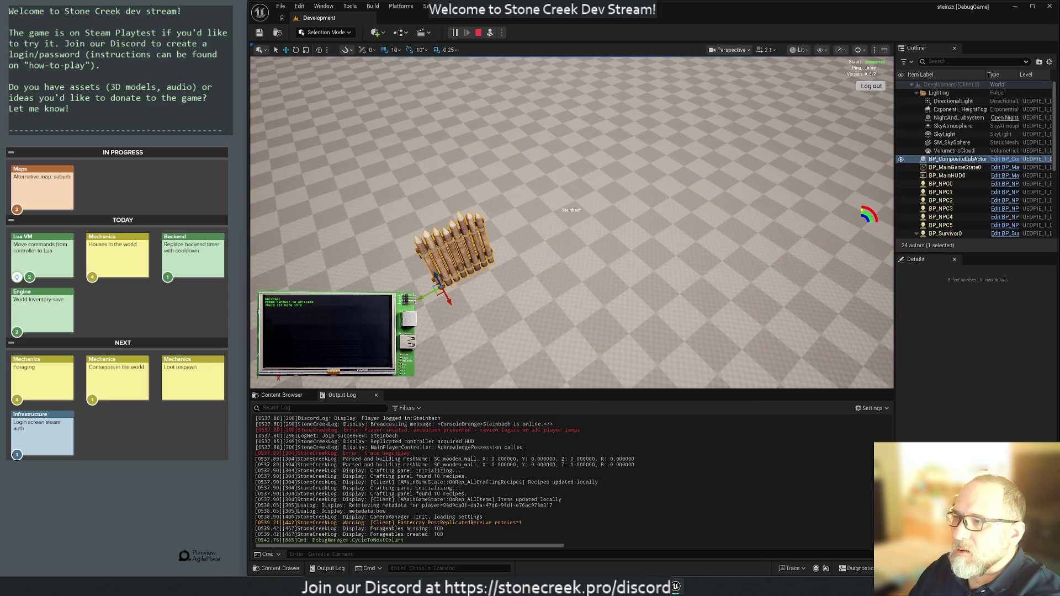
{"action": "left_click", "coordinate": [478, 33]}
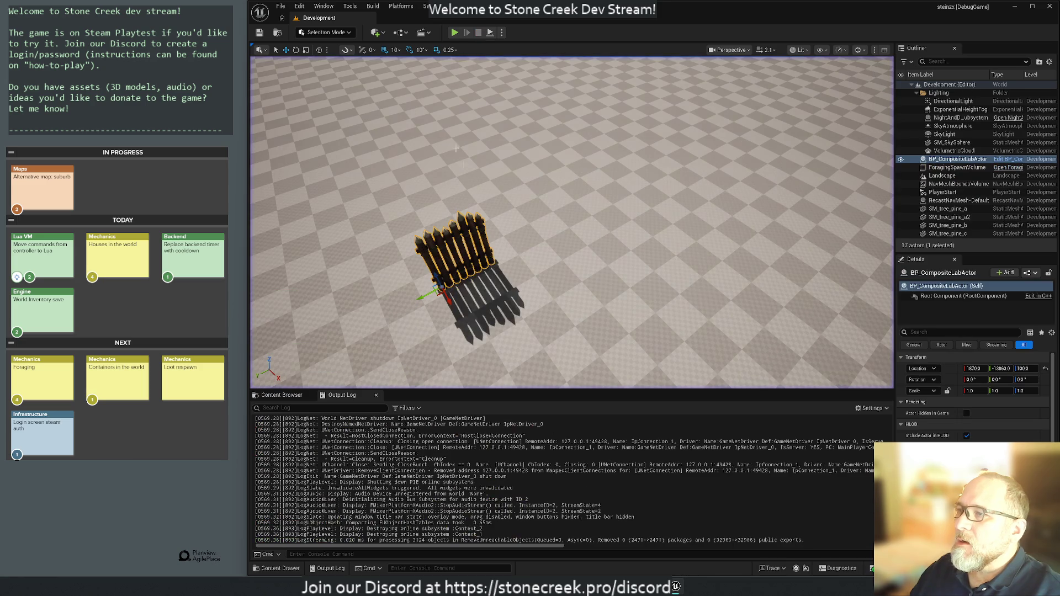
- Clear the Output Log, run a Live Coding recompile, and close its console
{"action": "right_click", "coordinate": [569, 216]}
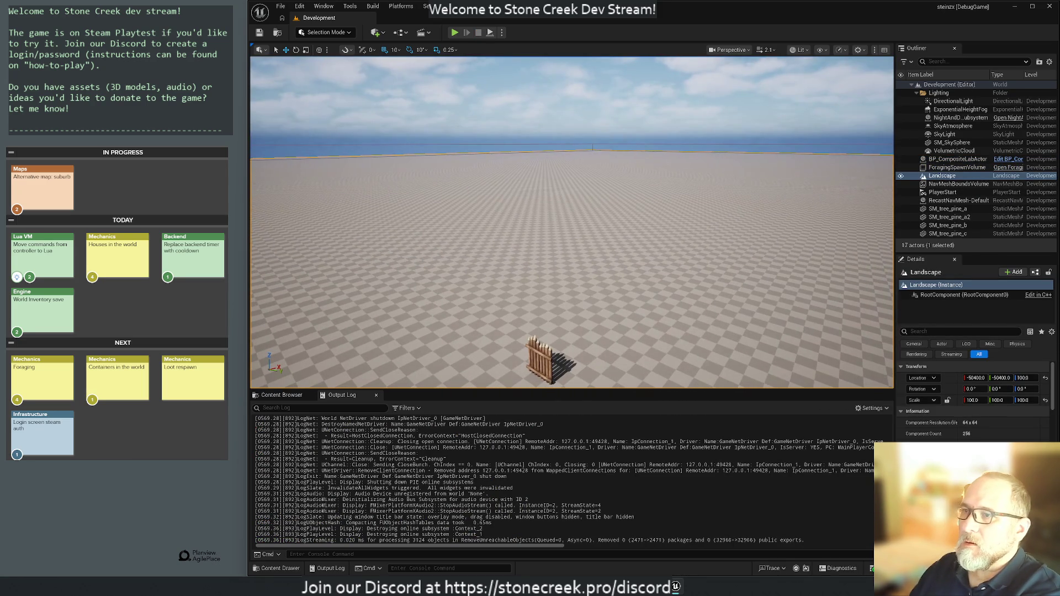
{"action": "left_click_drag", "start_coordinate": [371, 256], "coordinate": [371, 256]}
{"action": "right_click", "coordinate": [325, 469]}
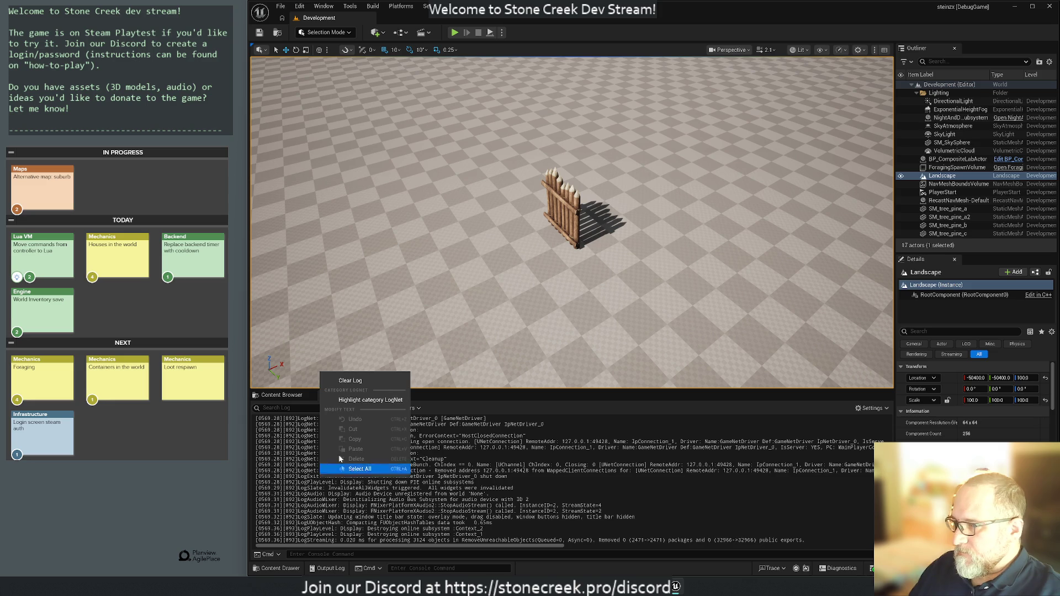
{"action": "left_click", "coordinate": [342, 380]}
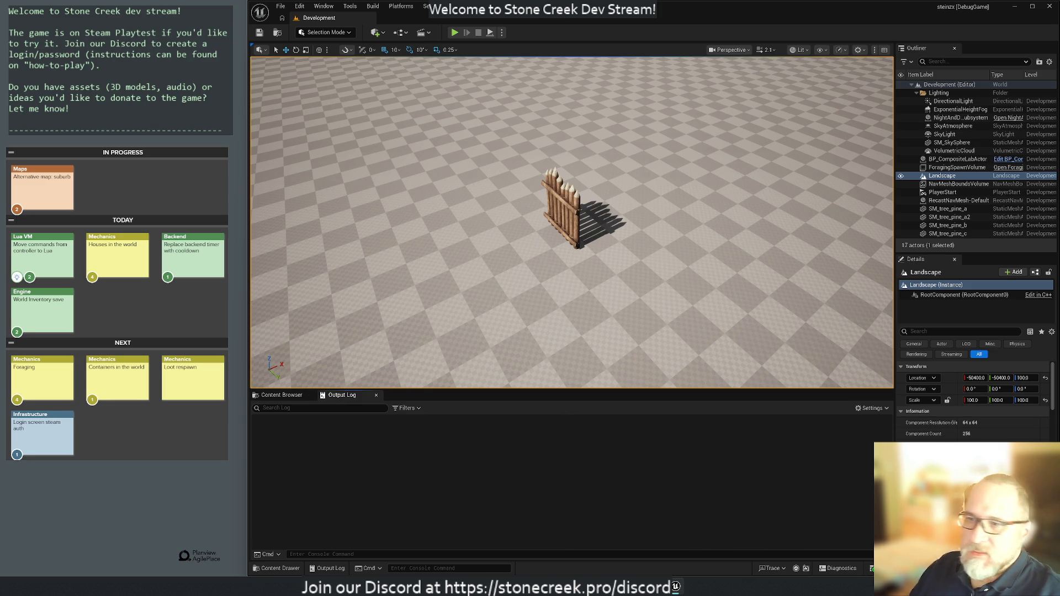
{"action": "key", "text": "ctrl+alt+F11"}
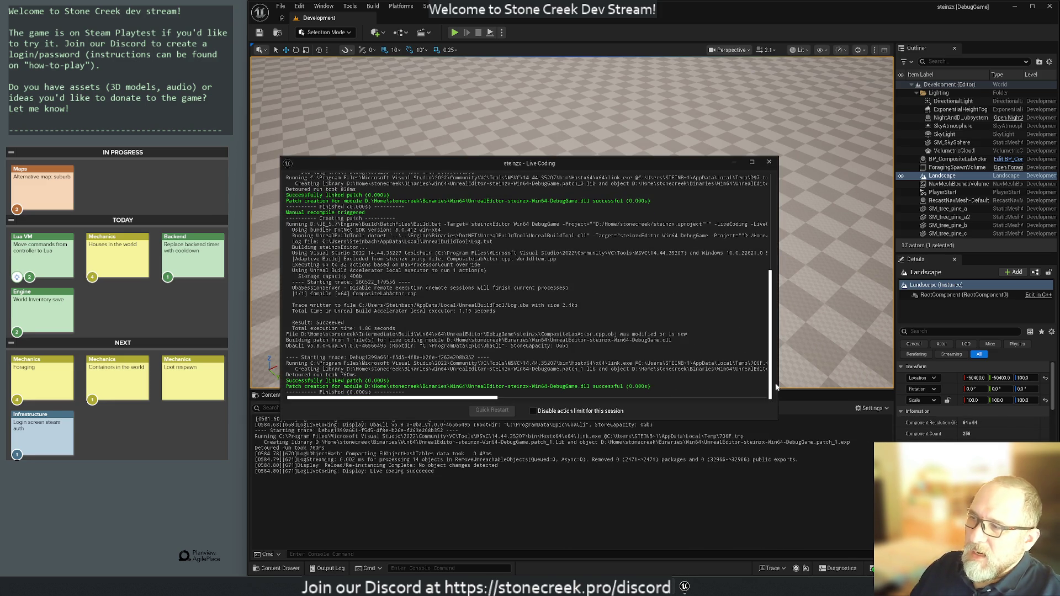
{"action": "left_click", "coordinate": [769, 162]}
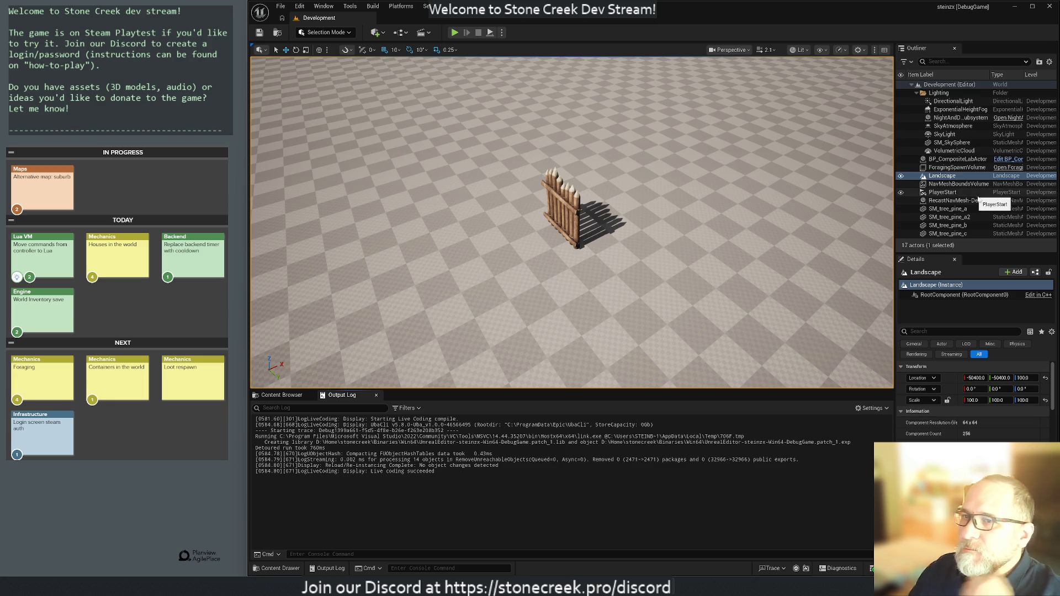
- Select the fence actor, highlight its SC_wooden_wall log lines, and focus the view on it
{"action": "left_click_drag", "start_coordinate": [690, 202], "coordinate": [483, 132]}
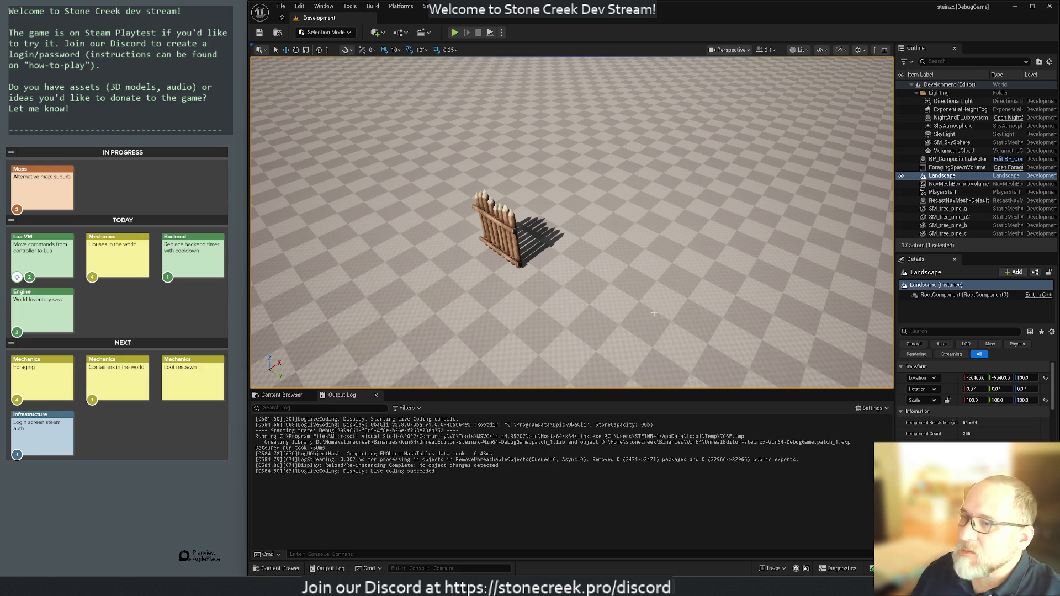
{"action": "left_click", "coordinate": [509, 230]}
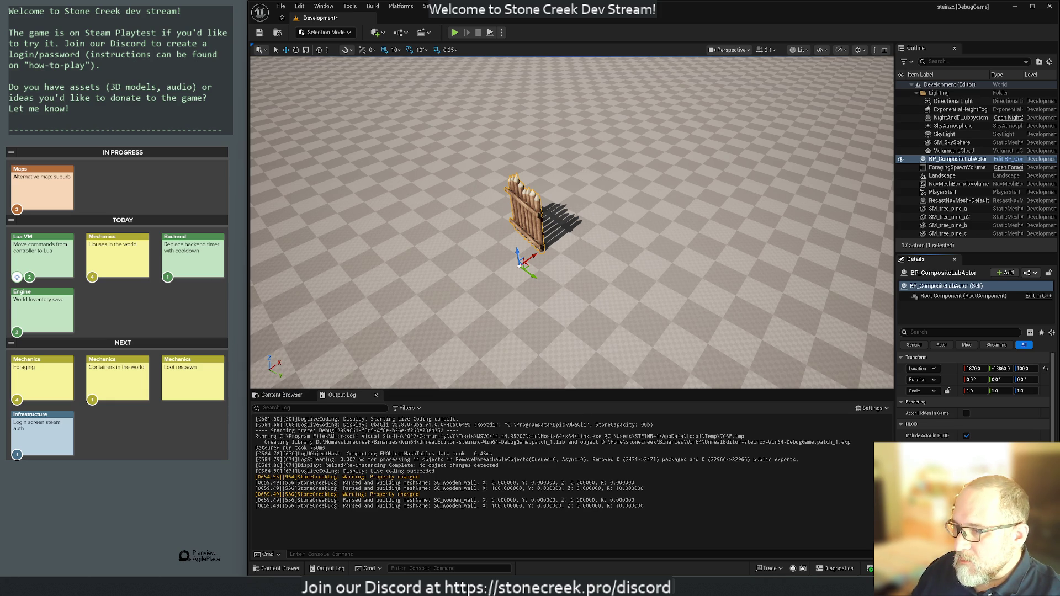
{"action": "mouse_move", "coordinate": [572, 232]}
{"action": "left_mouse_down"}
{"action": "mouse_move", "coordinate": [572, 110]}
{"action": "mouse_move", "coordinate": [572, 221]}
{"action": "mouse_move", "coordinate": [552, 221]}
{"action": "mouse_move", "coordinate": [596, 221]}
{"action": "mouse_move", "coordinate": [541, 221]}
{"action": "mouse_move", "coordinate": [541, 171]}
{"action": "mouse_move", "coordinate": [563, 209]}
{"action": "left_mouse_up"}
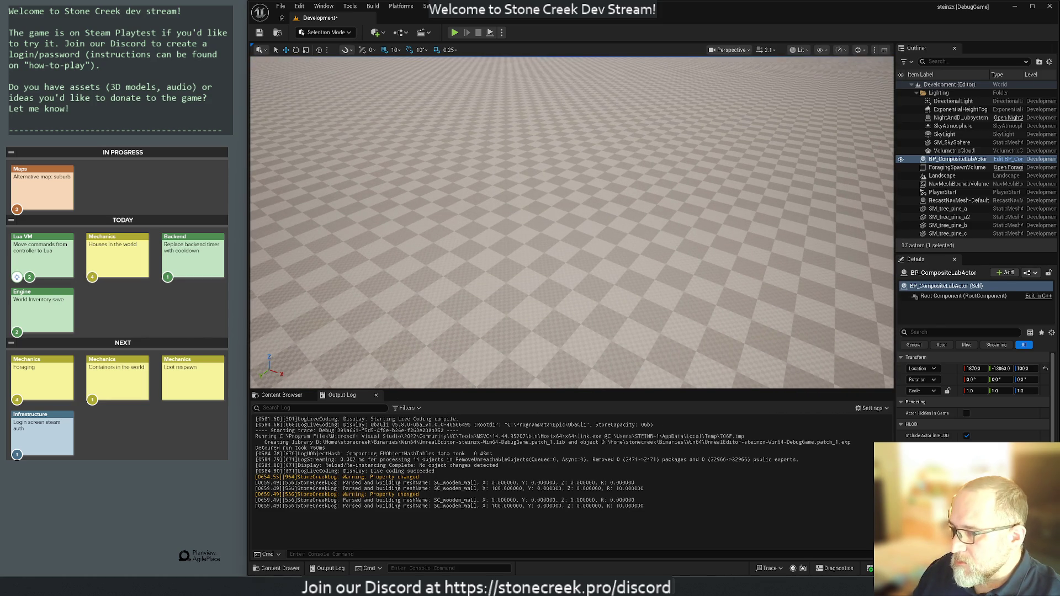
{"action": "left_click_drag", "start_coordinate": [449, 500], "coordinate": [623, 506]}
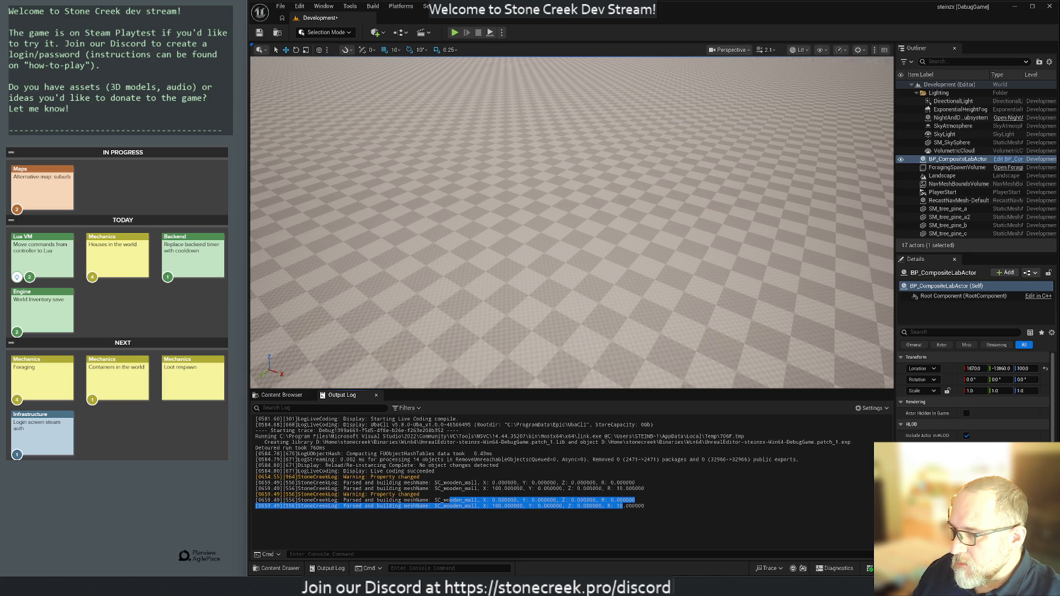
{"action": "key", "text": "f"}
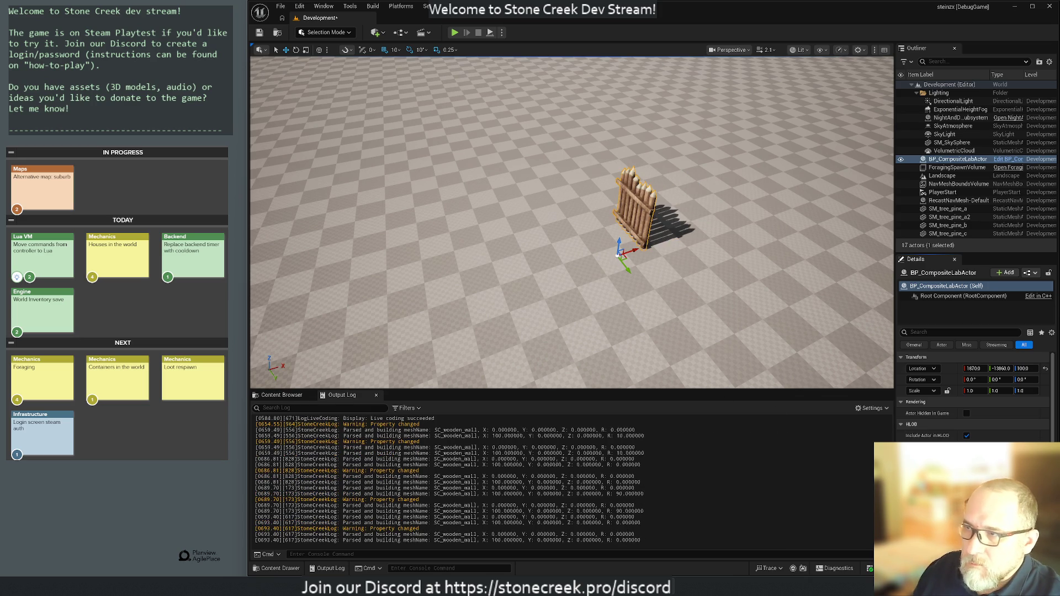
- Orbit around the wooden fence, then switch to CompositeLabActor.cpp in Rider
{"action": "left_click_drag", "start_coordinate": [682, 311], "coordinate": [662, 298]}
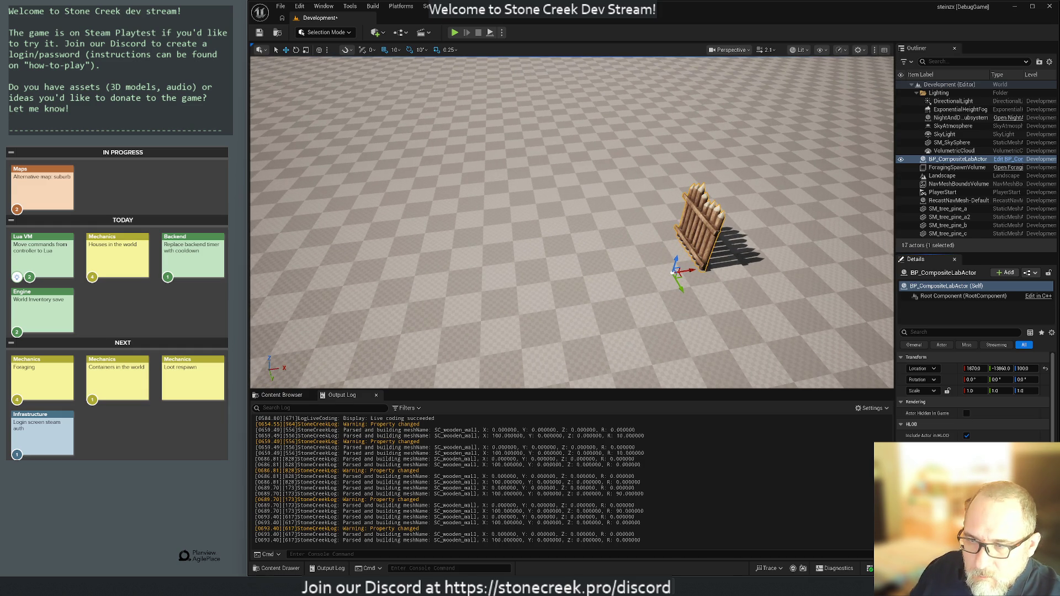
{"action": "mouse_move", "coordinate": [607, 248]}
{"action": "left_mouse_down"}
{"action": "mouse_move", "coordinate": [607, 210]}
{"action": "mouse_move", "coordinate": [607, 287]}
{"action": "left_mouse_up"}
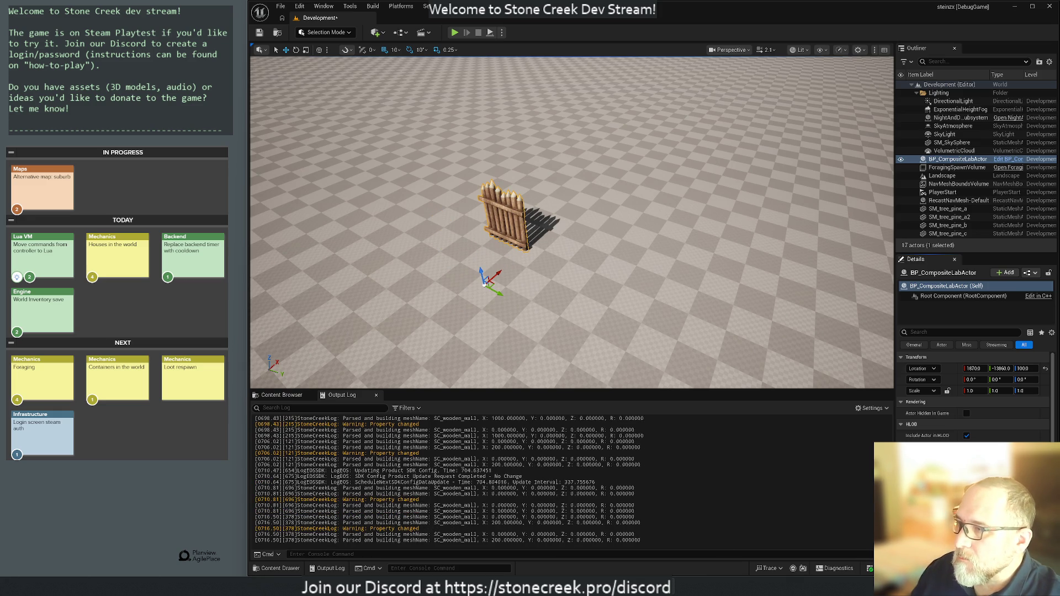
{"action": "left_click_drag", "start_coordinate": [878, 371], "coordinate": [877, 371]}
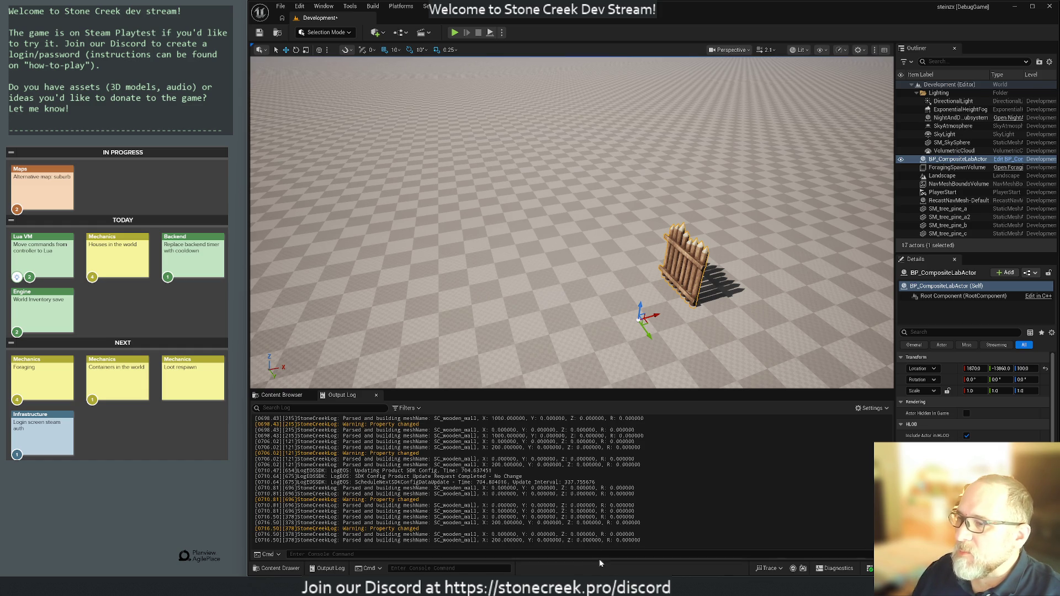
{"action": "left_click", "coordinate": [629, 571]}
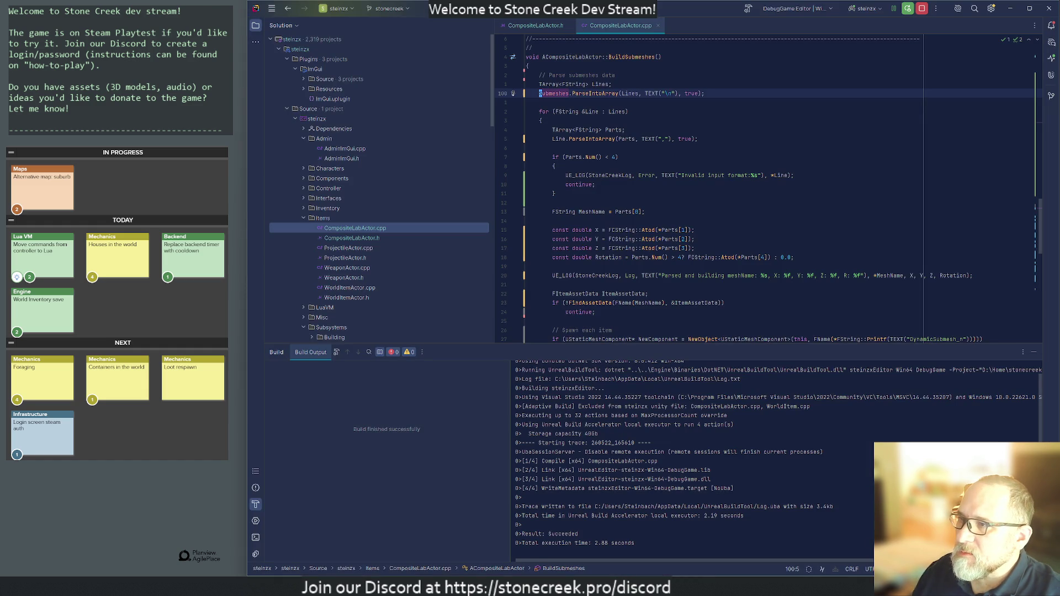
- Hide Build Output and move the UE_LOG line below the FindAssetData continue check
{"action": "left_click", "coordinate": [1031, 353]}
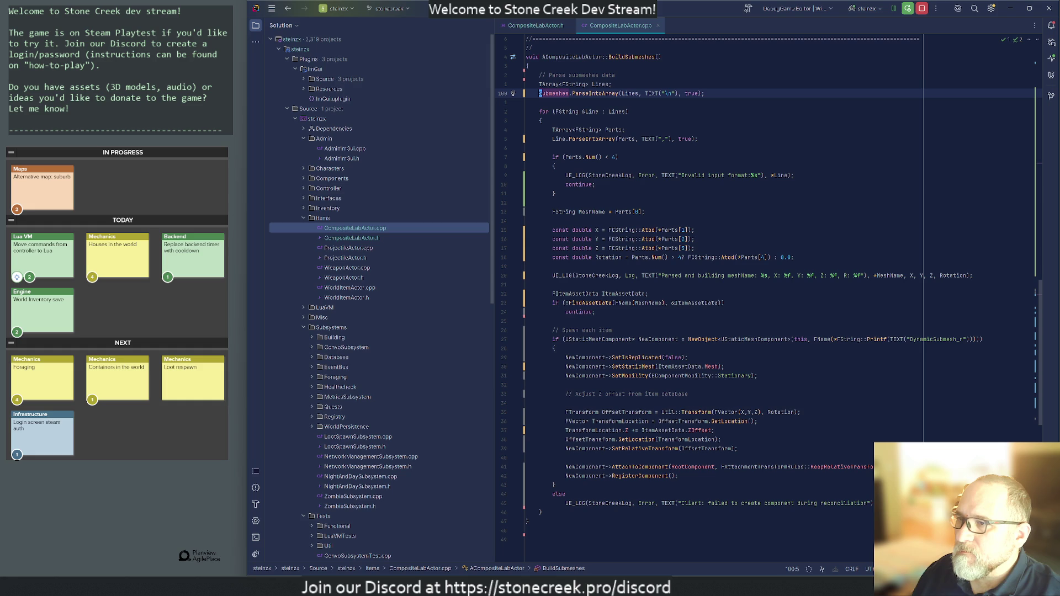
{"action": "left_click", "coordinate": [630, 276]}
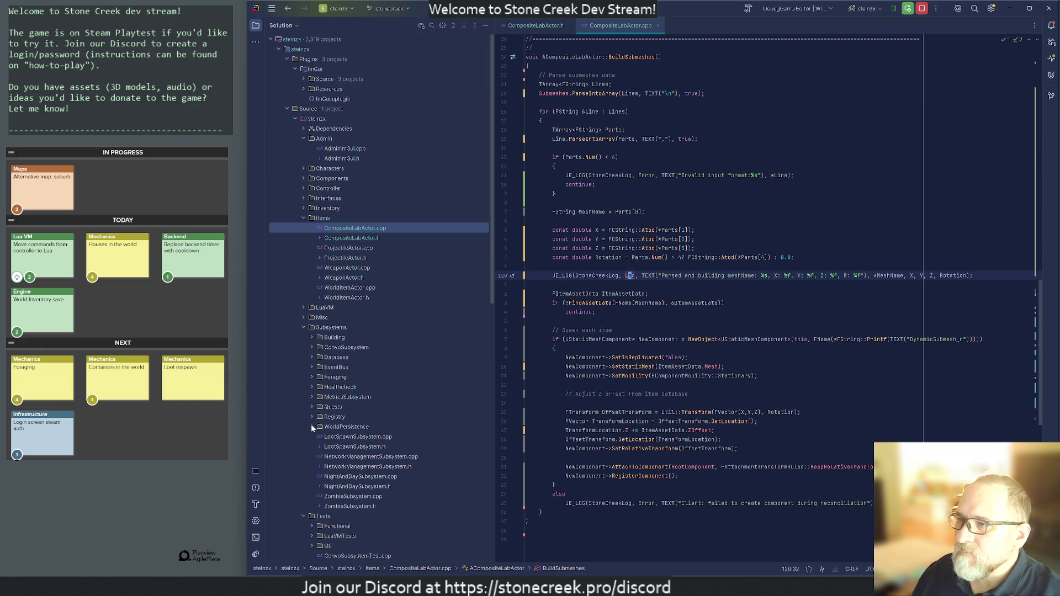
{"action": "key", "text": "ctrl+y"}
{"action": "key", "text": "ctrl+y"}
{"action": "key", "text": "Down"}
{"action": "key", "text": "Down"}
{"action": "type", "text": "UE_LOG(StoneCreekLog, Log, TEXT(\"Parsed and building meshName: %s, X: %f, Y: %f, Z: %f, R: %f\"), *MeshName, X, Y, Z, Rotation);"}
{"action": "key", "text": "Down"}
{"action": "key", "text": "Down"}
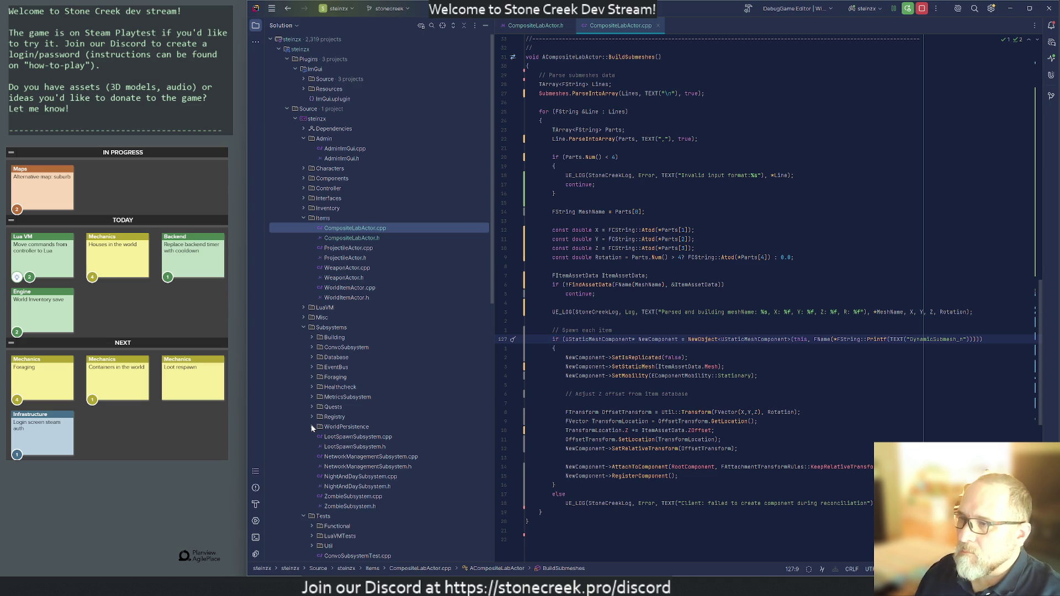
{"action": "key", "text": "Up"}
{"action": "key", "text": "Up"}
{"action": "key", "text": "Up"}
- Start a RootComponent-> line in BuildSubmeshes, then delete it, leaving a blank line
{"action": "key", "text": "Return"}
{"action": "type", "text": "RootComponent->"}
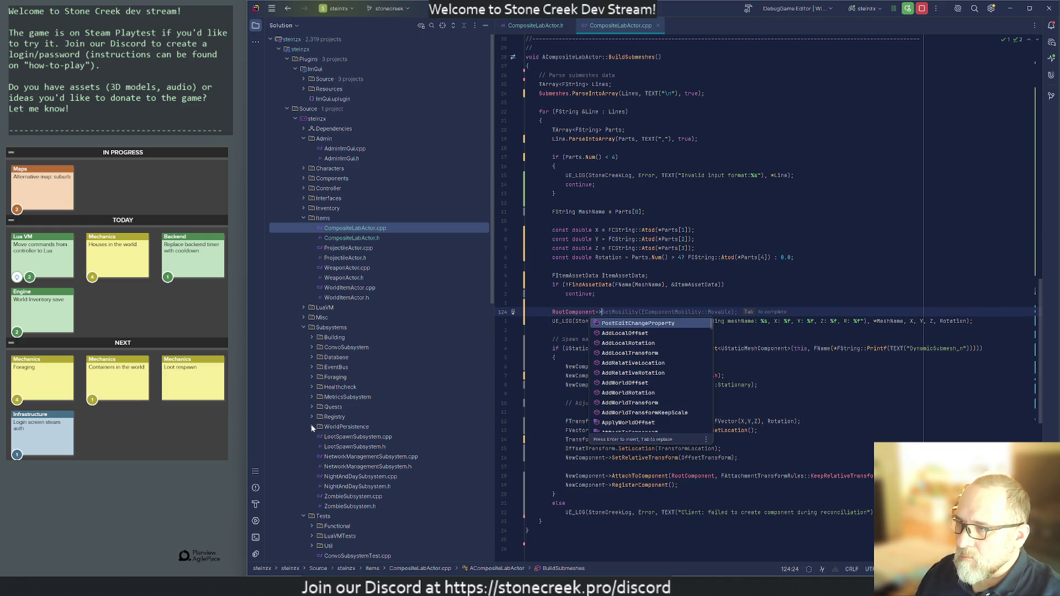
{"action": "type", "text": "Remo"}
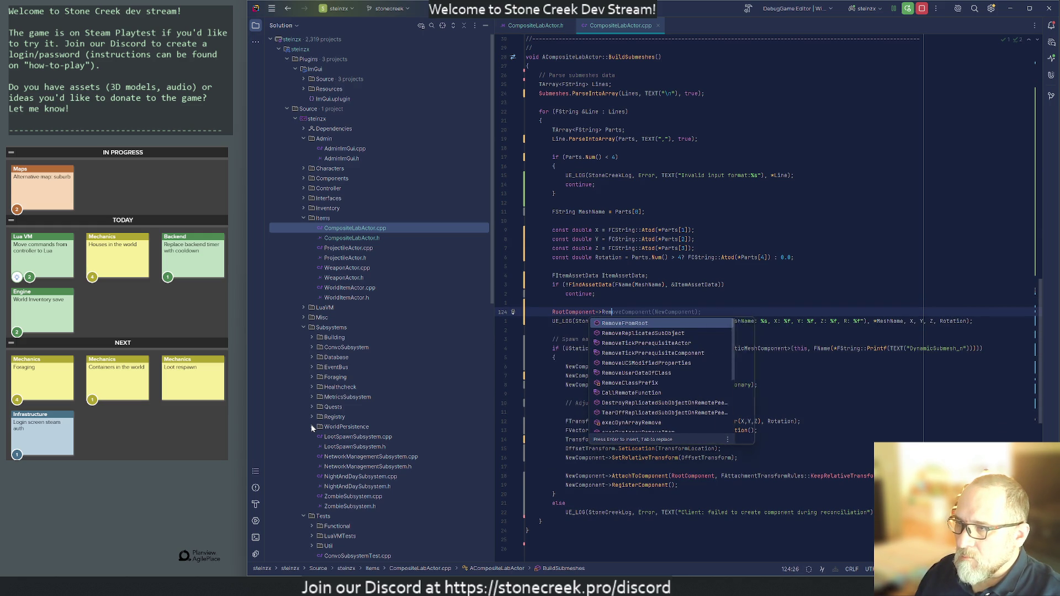
{"action": "key", "text": "BackSpace"}
{"action": "key", "text": "BackSpace"}
{"action": "type", "text": "set"}
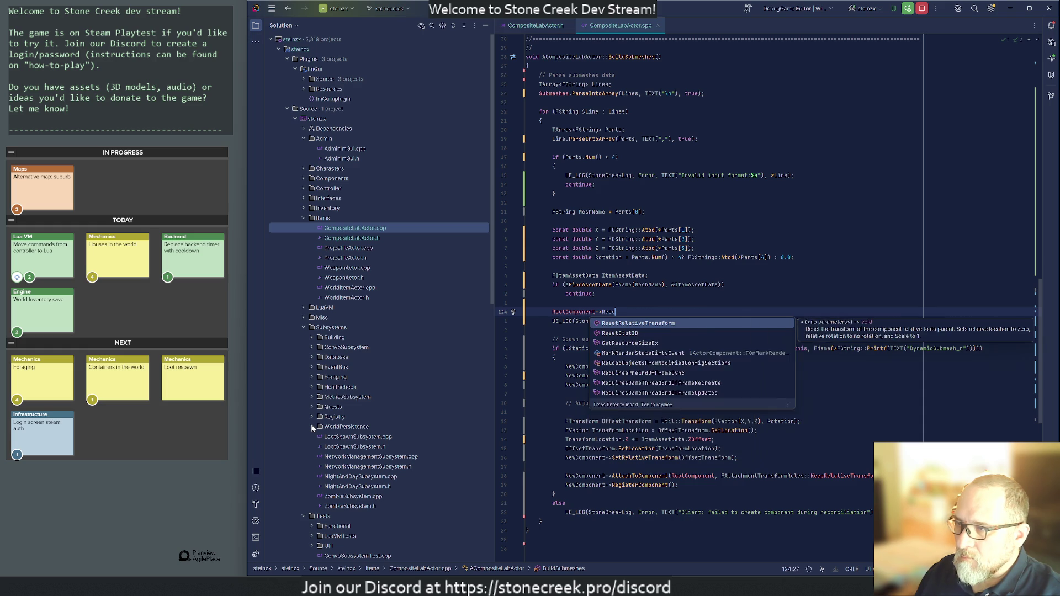
{"action": "key", "text": "BackSpace"}
{"action": "key", "text": "BackSpace"}
{"action": "key", "text": "BackSpace"}
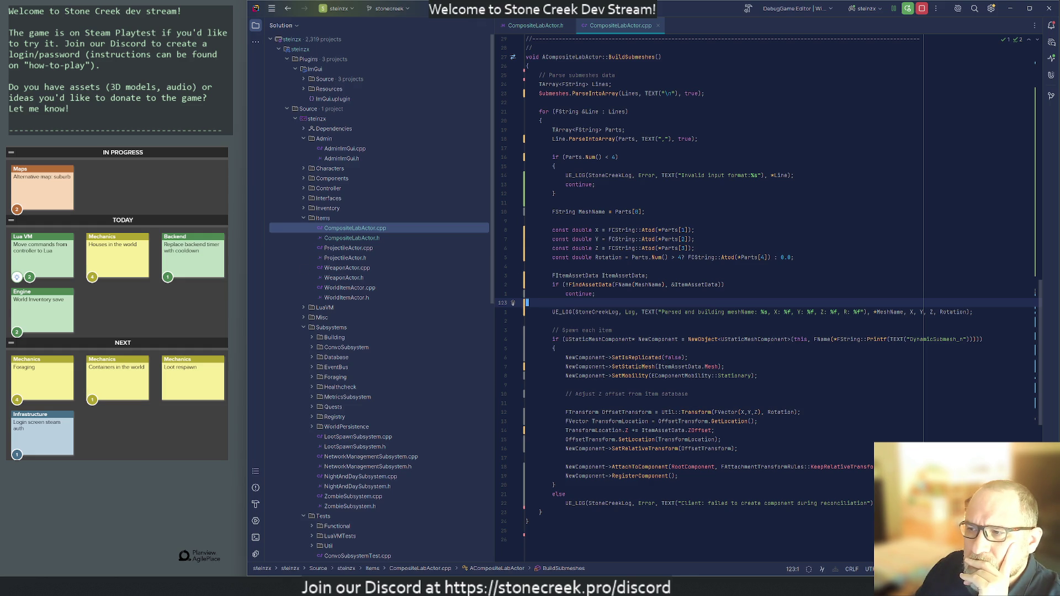
- Live-compile the edited actor code with Ctrl+Alt+F11, then start a Play-in-Editor session
{"action": "key", "text": "alt+Tab"}
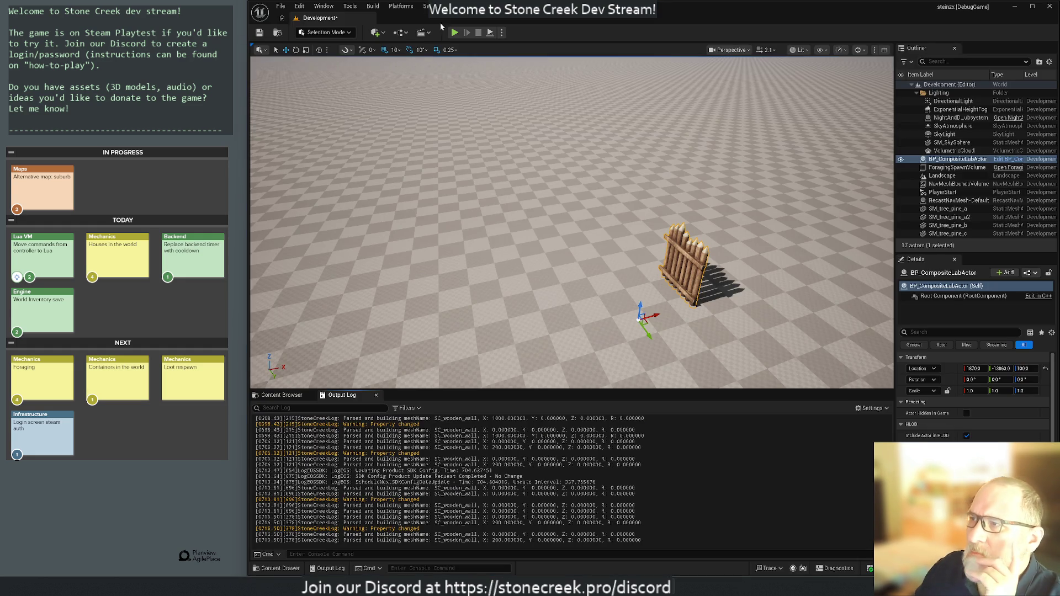
{"action": "key", "text": "ctrl+alt+F11"}
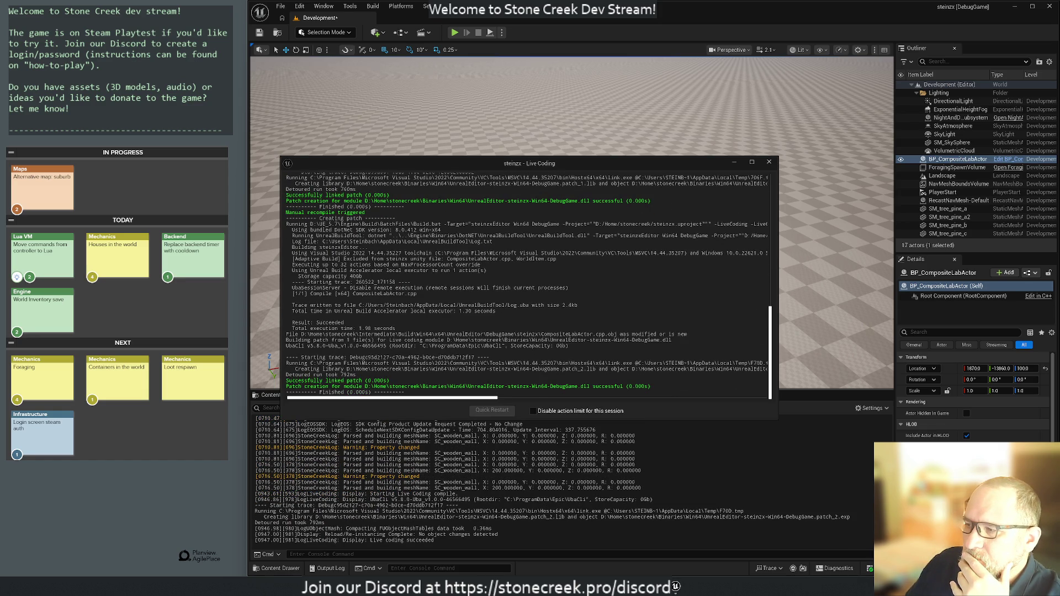
{"action": "left_click", "coordinate": [769, 162]}
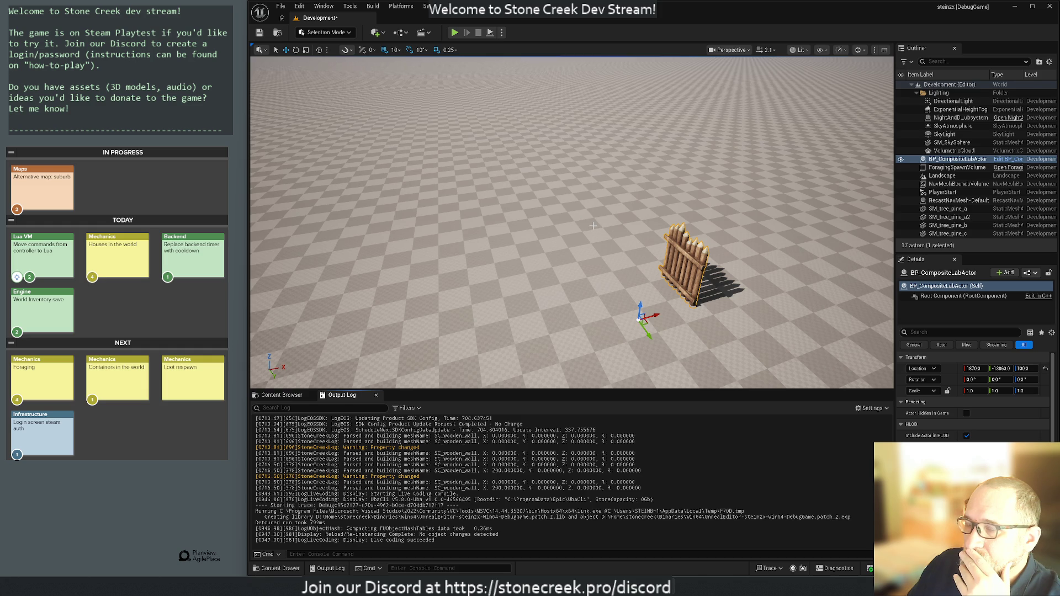
{"action": "left_click", "coordinate": [454, 33]}
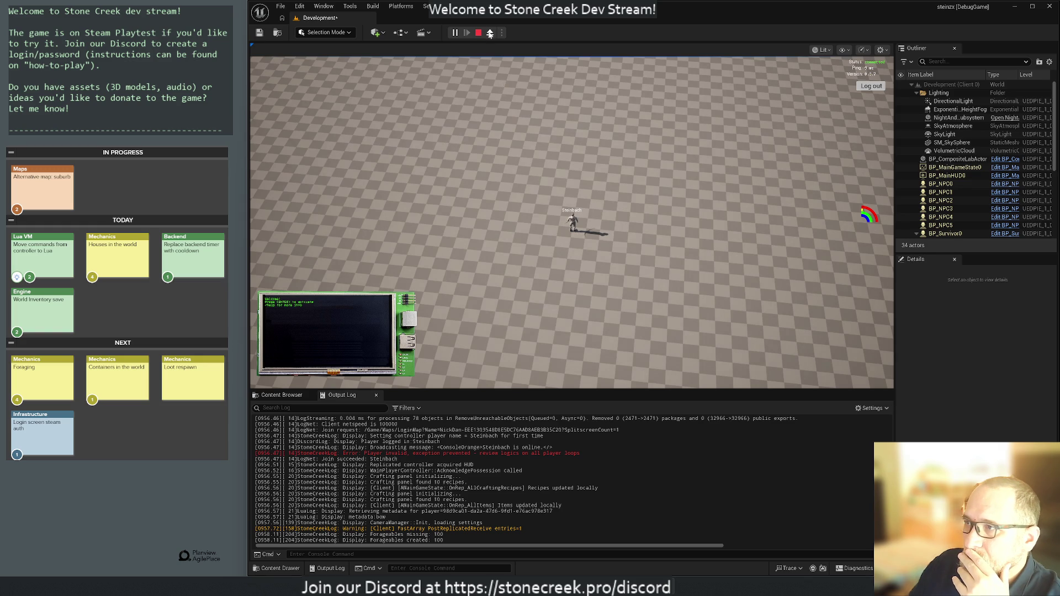
- Eject from the player, fly the camera over the terrain, then stop the play session
{"action": "left_click", "coordinate": [490, 33]}
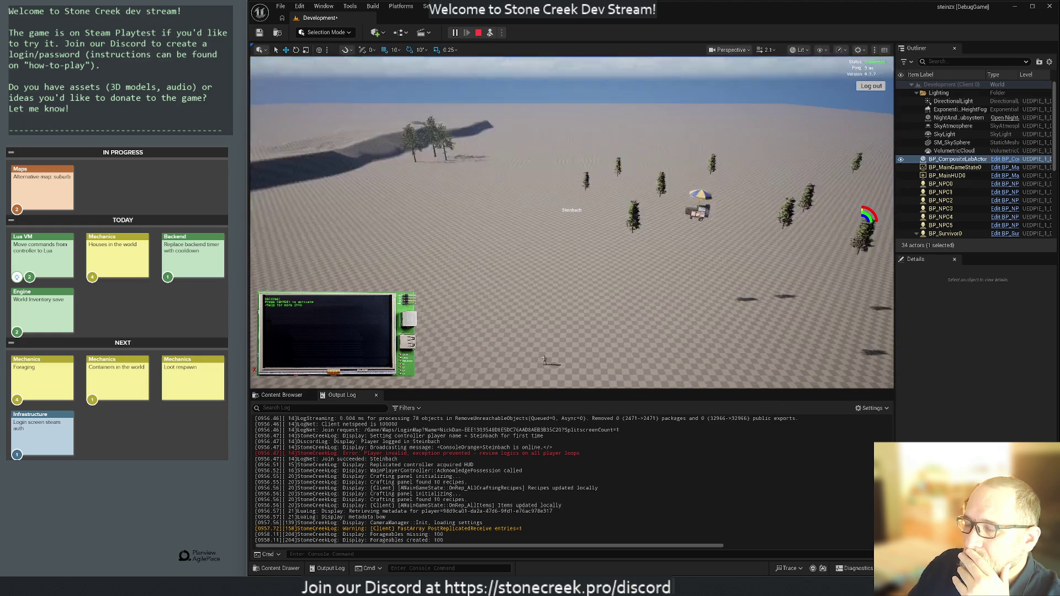
{"action": "key", "text": "s"}
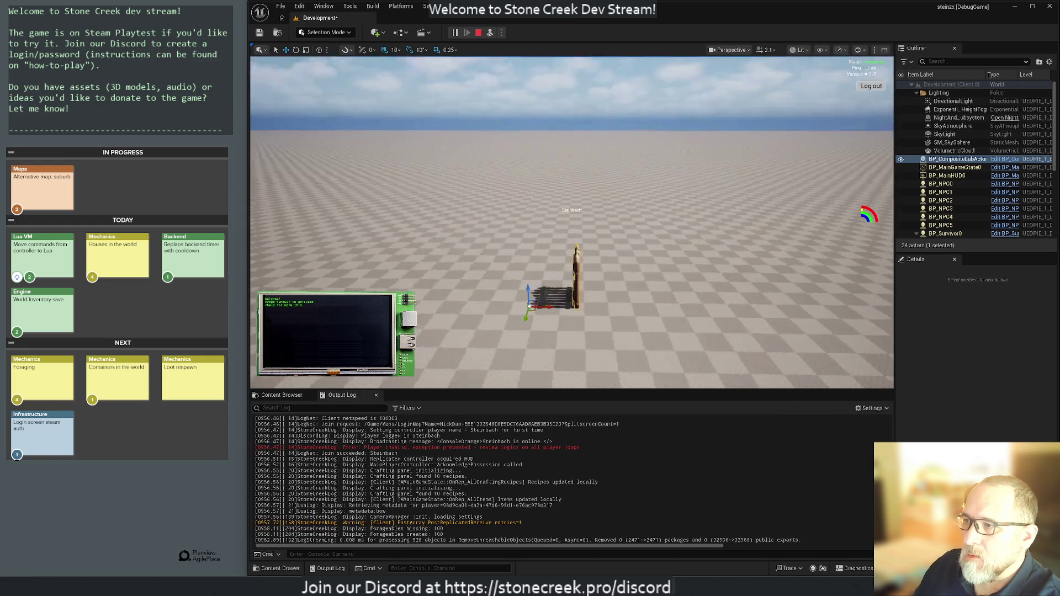
{"action": "left_click", "coordinate": [478, 33]}
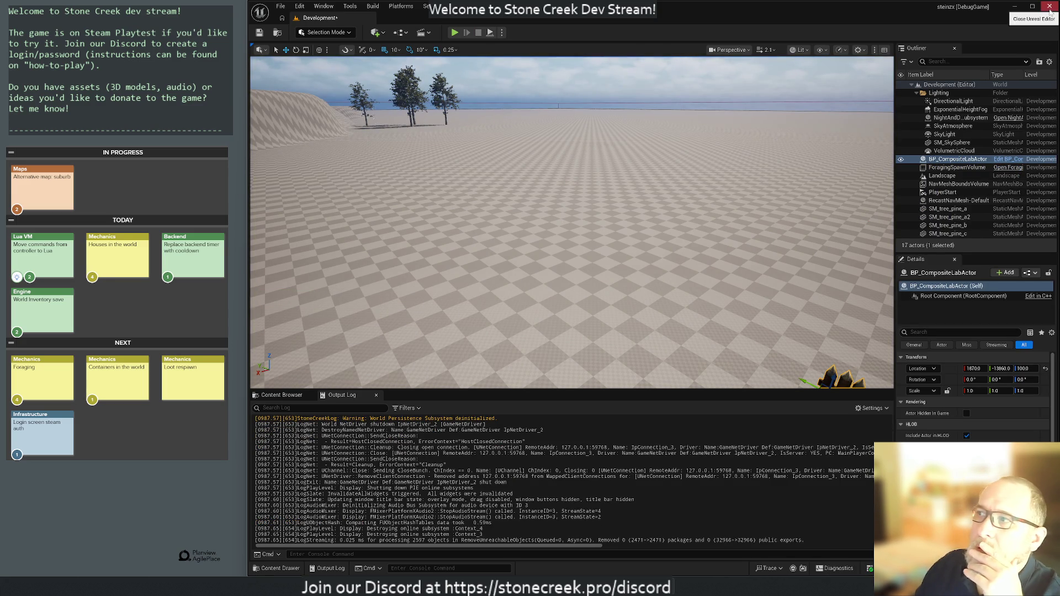
- Save the Development map and close Unreal Editor
{"action": "key", "text": "ctrl+s"}
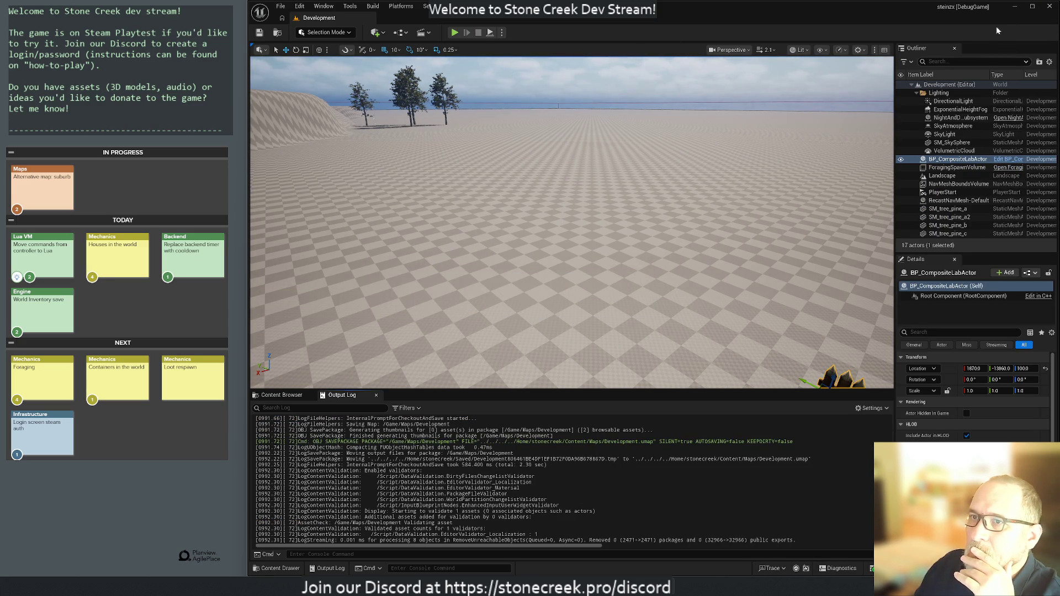
{"action": "left_click", "coordinate": [1050, 10]}
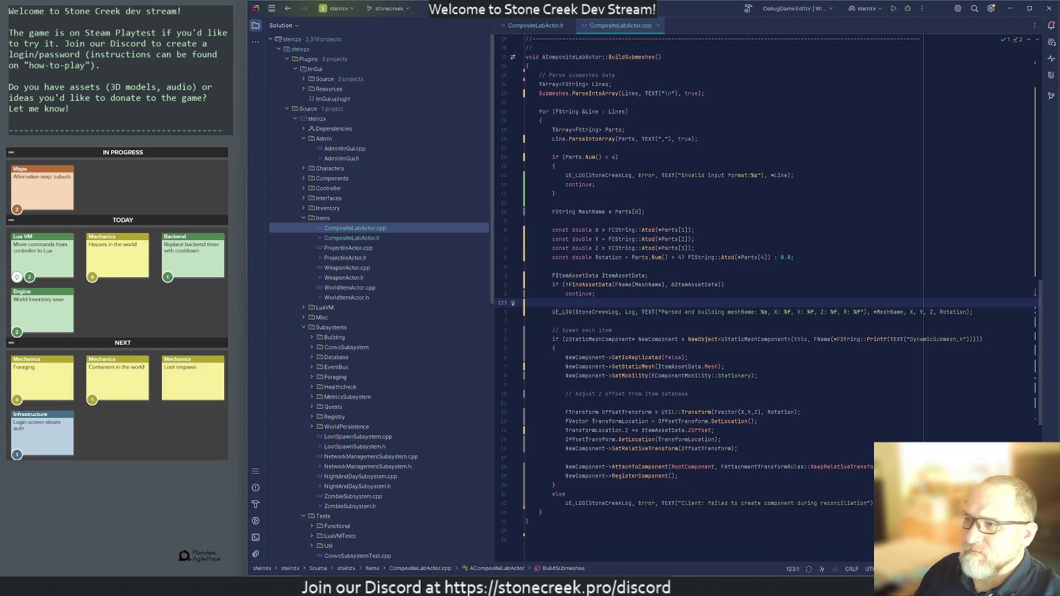
- Build and launch the project from Rider, then enlarge the reopened Unreal Editor to fill the screen
{"action": "key", "text": "ctrl+shift+b"}
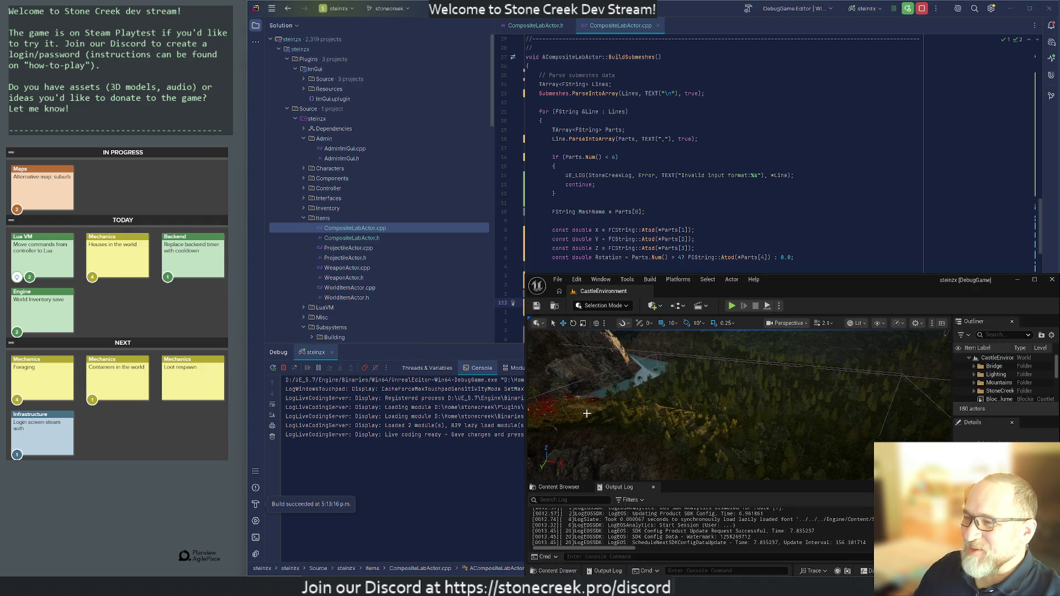
{"action": "mouse_move", "coordinate": [819, 284]}
{"action": "left_mouse_down"}
{"action": "mouse_move", "coordinate": [994, 204]}
{"action": "mouse_move", "coordinate": [1058, 221]}
{"action": "left_mouse_up"}
{"action": "key", "text": "Return"}
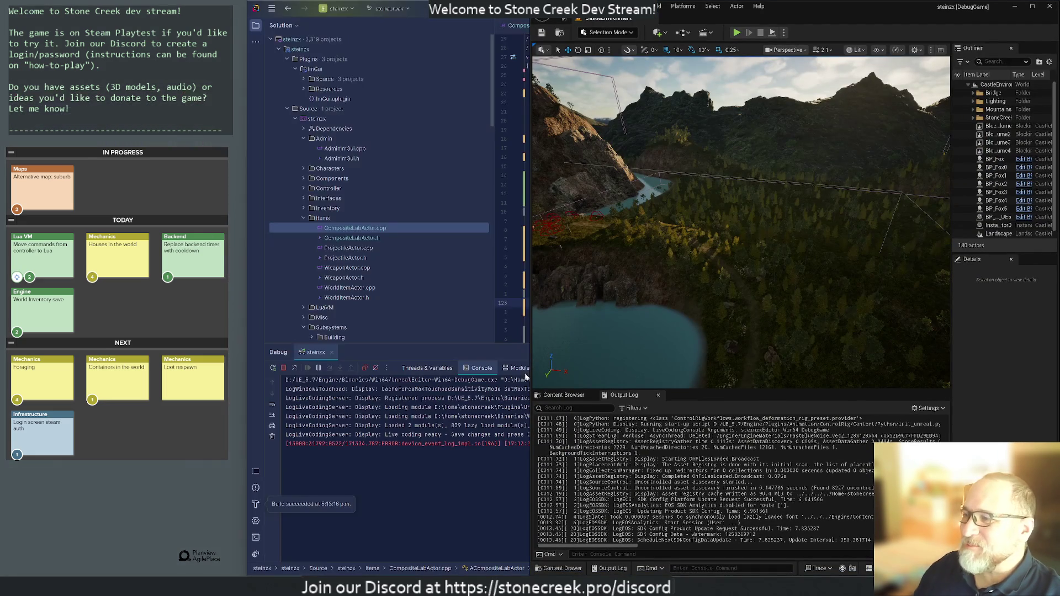
{"action": "left_click_drag", "start_coordinate": [532, 298], "coordinate": [246, 302]}
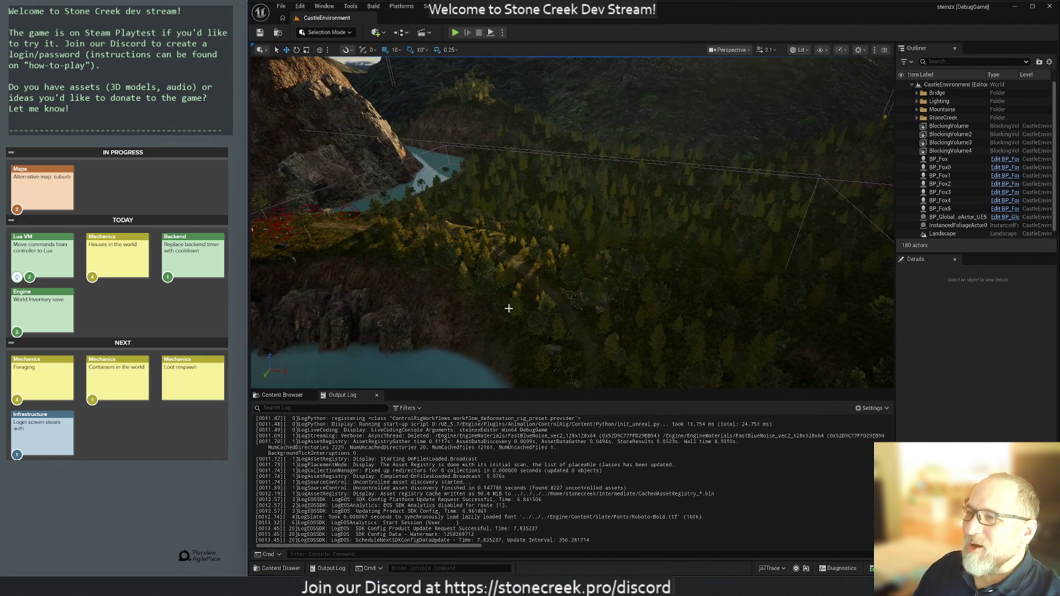
{"action": "mouse_move", "coordinate": [572, 221]}
{"action": "left_mouse_down"}
{"action": "mouse_move", "coordinate": [541, 243]}
{"action": "mouse_move", "coordinate": [530, 221]}
{"action": "mouse_move", "coordinate": [530, 234]}
{"action": "left_mouse_up"}
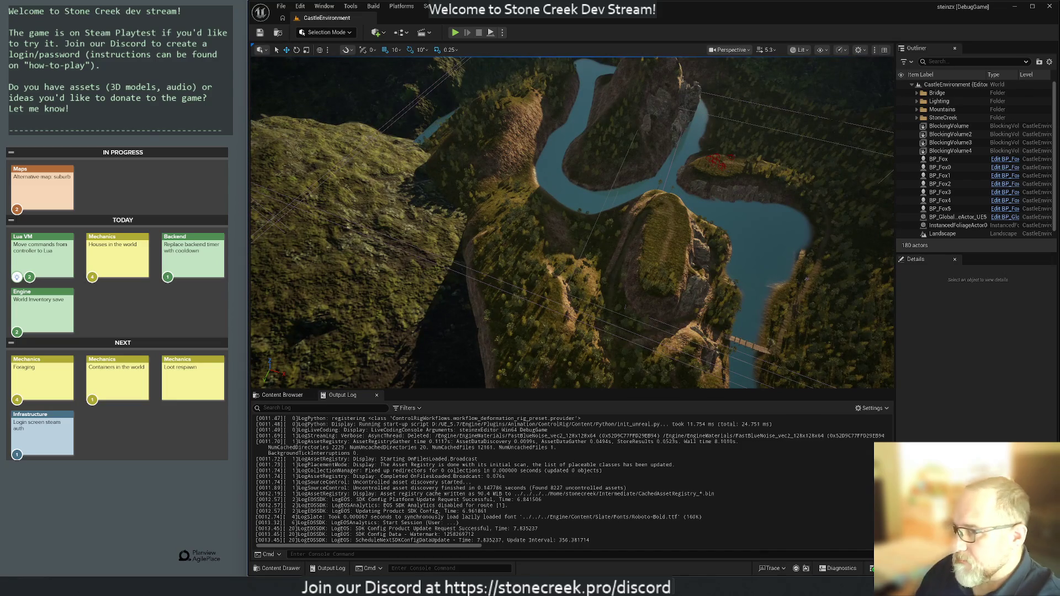
- Fly toward the river bend, then bring up File > Open Level
{"action": "left_click_drag", "start_coordinate": [675, 244], "coordinate": [674, 243]}
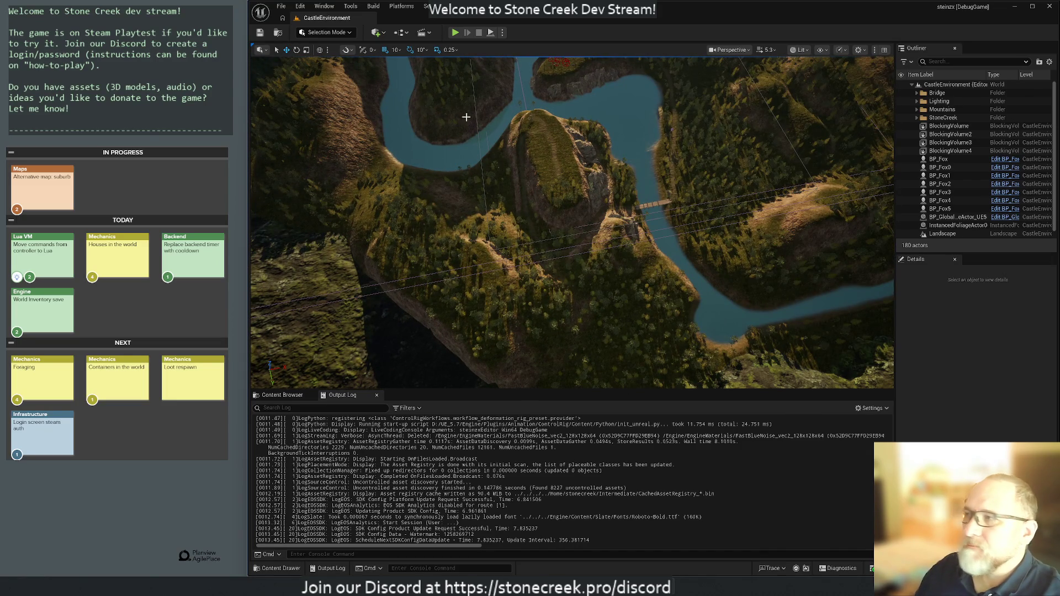
{"action": "left_click", "coordinate": [280, 6]}
{"action": "left_click", "coordinate": [301, 48]}
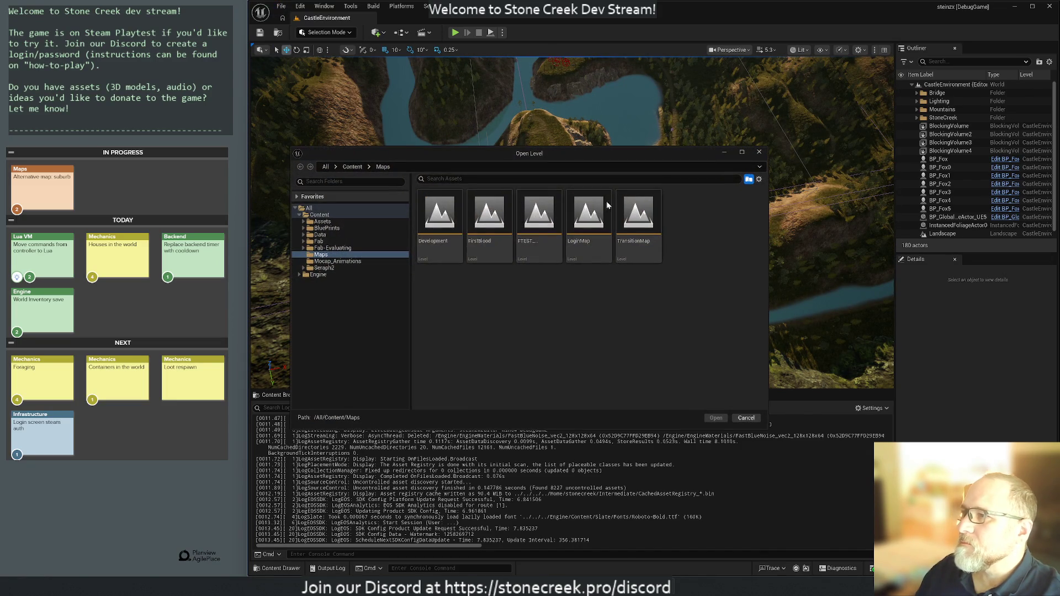
- Open the Development map, fly close to the wooden fence and select it
{"action": "left_click", "coordinate": [433, 223]}
{"action": "key", "text": "Return"}
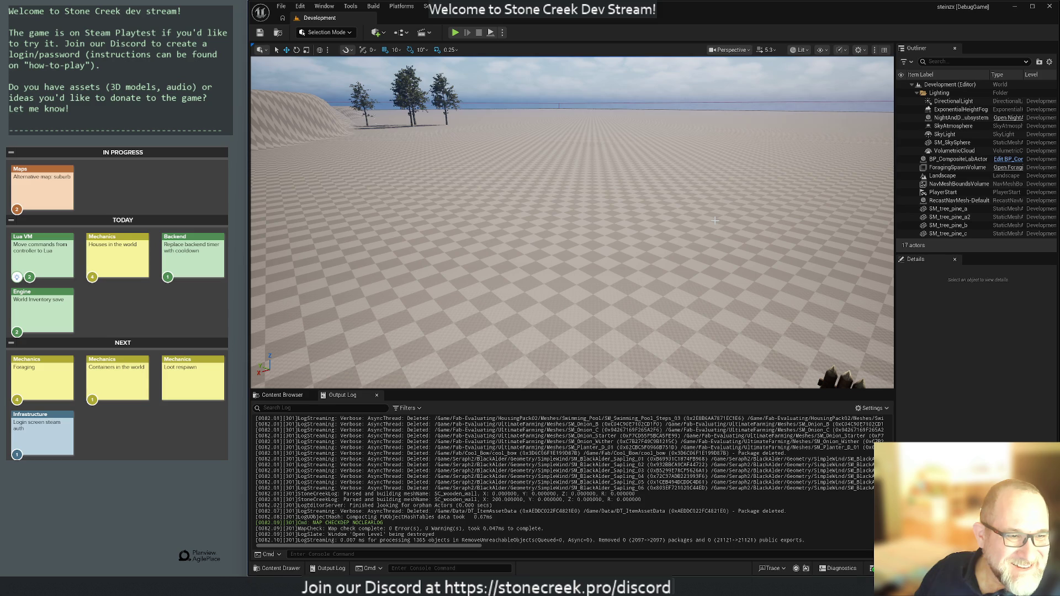
{"action": "left_click_drag", "start_coordinate": [789, 234], "coordinate": [578, 164]}
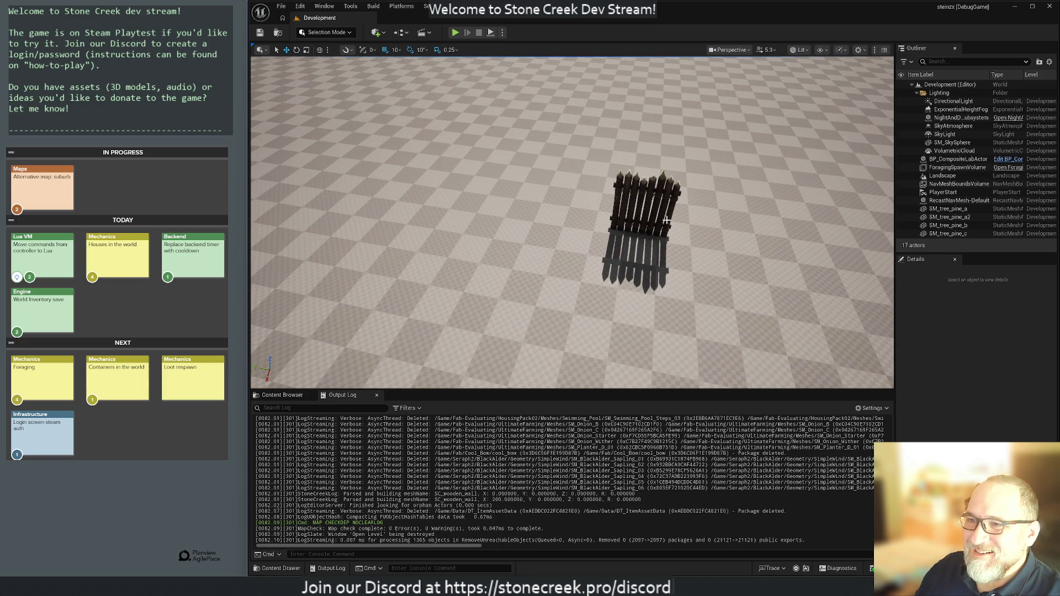
{"action": "left_click", "coordinate": [633, 204]}
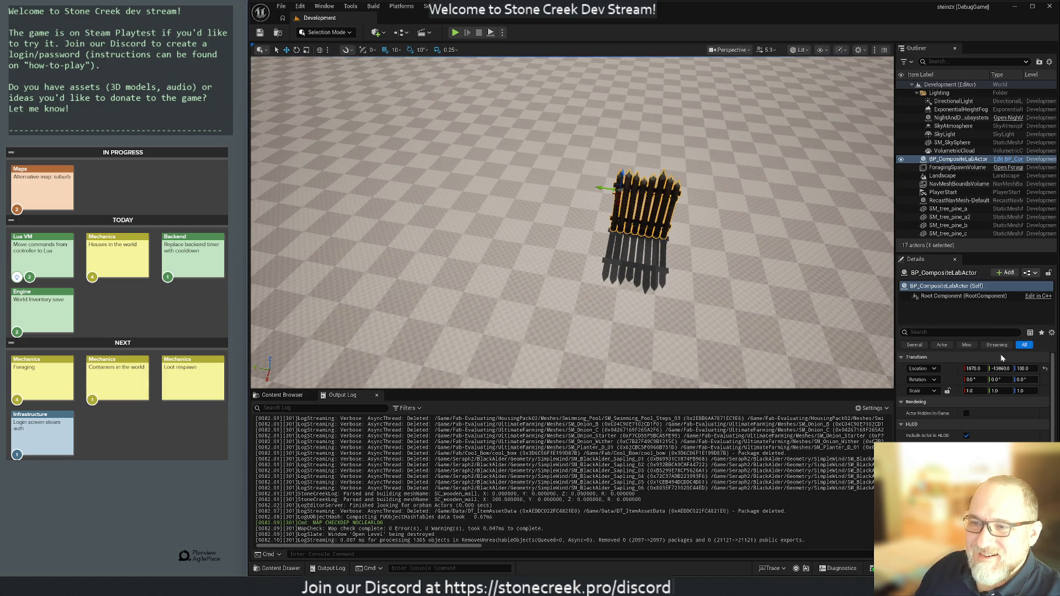
- Set the fence actor's Location X and Y to 0 and frame it
{"action": "left_click", "coordinate": [974, 368]}
{"action": "type", "text": "0"}
{"action": "key", "text": "Tab"}
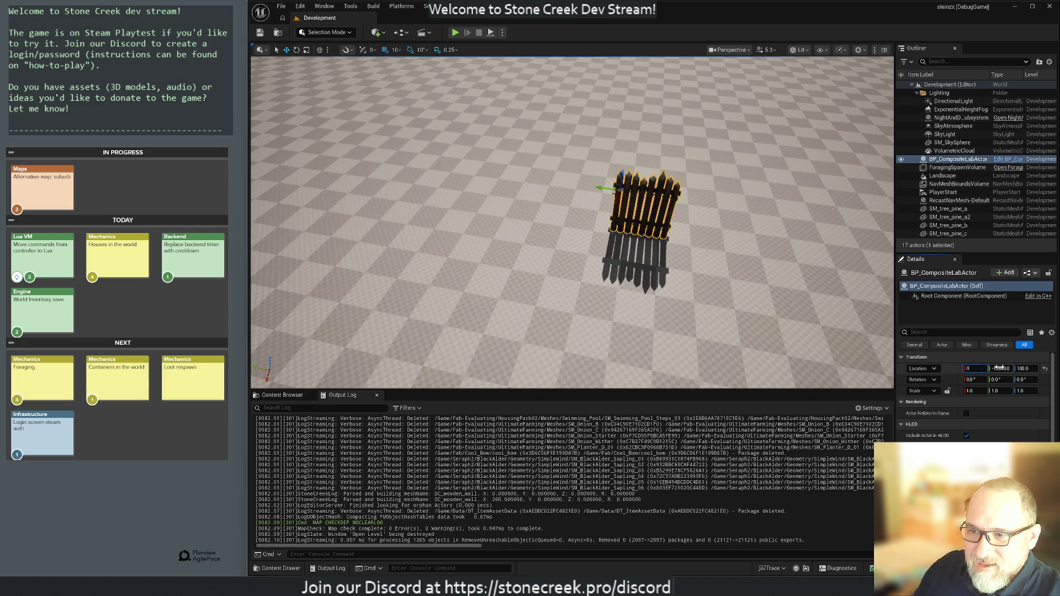
{"action": "type", "text": "0"}
{"action": "key", "text": "Return"}
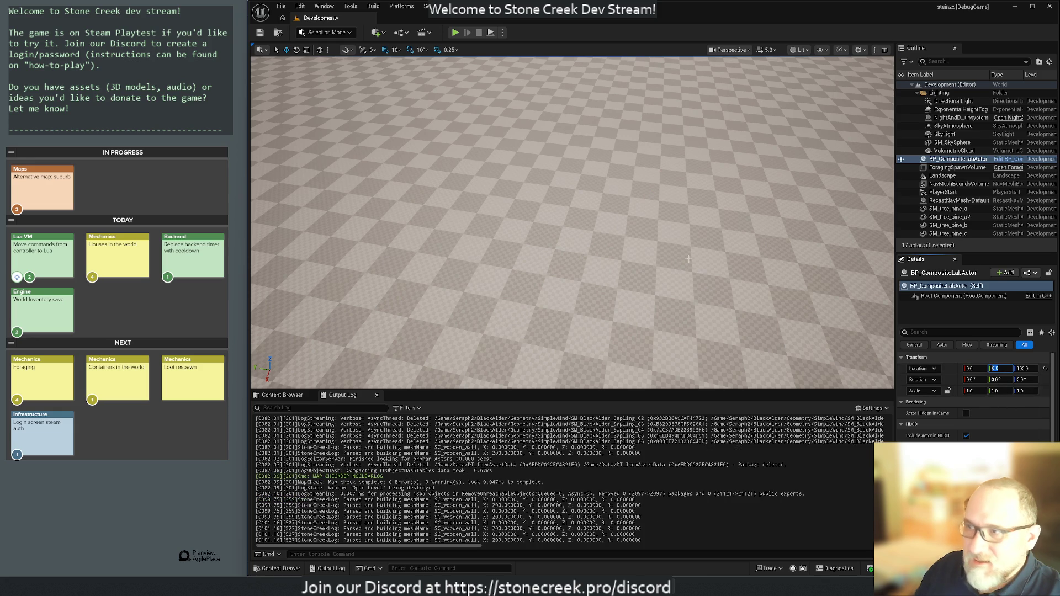
{"action": "key", "text": "f"}
- Drag the fence actor across the ground to a spot near the trees
{"action": "mouse_move", "coordinate": [572, 223]}
{"action": "left_mouse_down"}
{"action": "mouse_move", "coordinate": [572, 188]}
{"action": "mouse_move", "coordinate": [571, 282]}
{"action": "mouse_move", "coordinate": [585, 260]}
{"action": "left_mouse_up"}
{"action": "mouse_move", "coordinate": [659, 243]}
{"action": "left_mouse_down"}
{"action": "mouse_move", "coordinate": [407, 170]}
{"action": "mouse_move", "coordinate": [390, 130]}
{"action": "mouse_move", "coordinate": [421, 123]}
{"action": "mouse_move", "coordinate": [681, 322]}
{"action": "mouse_move", "coordinate": [682, 298]}
{"action": "mouse_move", "coordinate": [690, 356]}
{"action": "mouse_move", "coordinate": [588, 314]}
{"action": "left_mouse_up"}
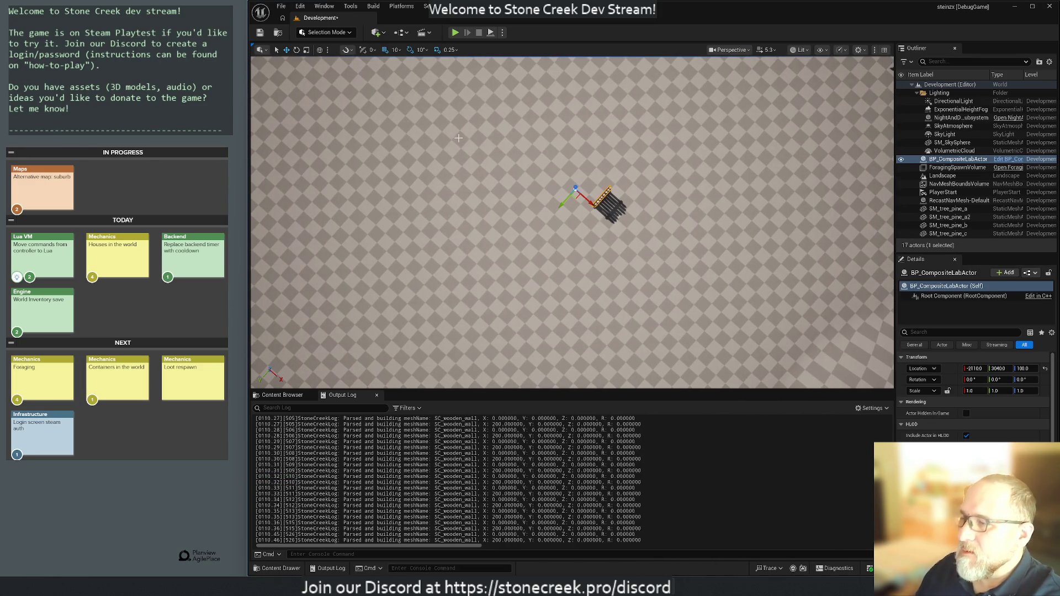
{"action": "left_click", "coordinate": [525, 272]}
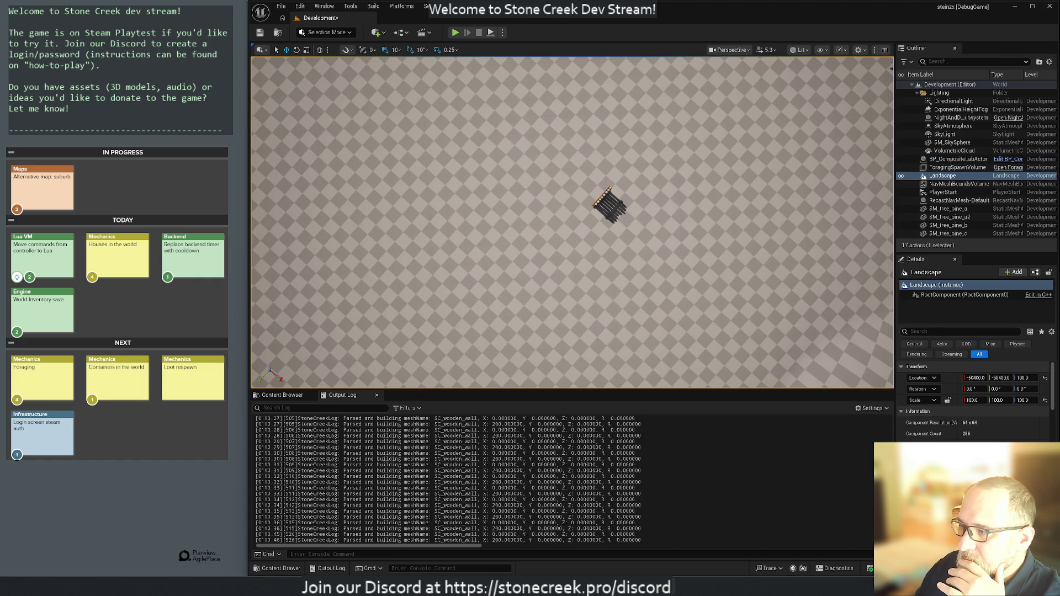
{"action": "scroll", "coordinate": [447, 479], "scroll_direction": "up", "scroll_amount": 3}
{"action": "scroll", "coordinate": [568, 479], "scroll_direction": "down", "scroll_amount": 5}
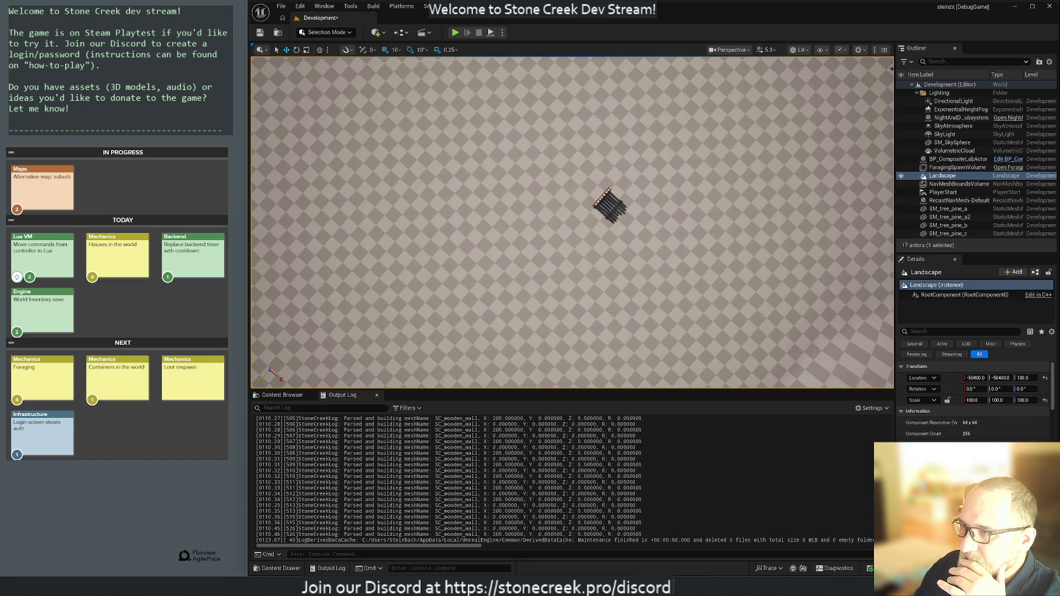
{"action": "left_click", "coordinate": [600, 202]}
{"action": "left_click_drag", "start_coordinate": [576, 198], "coordinate": [582, 193]}
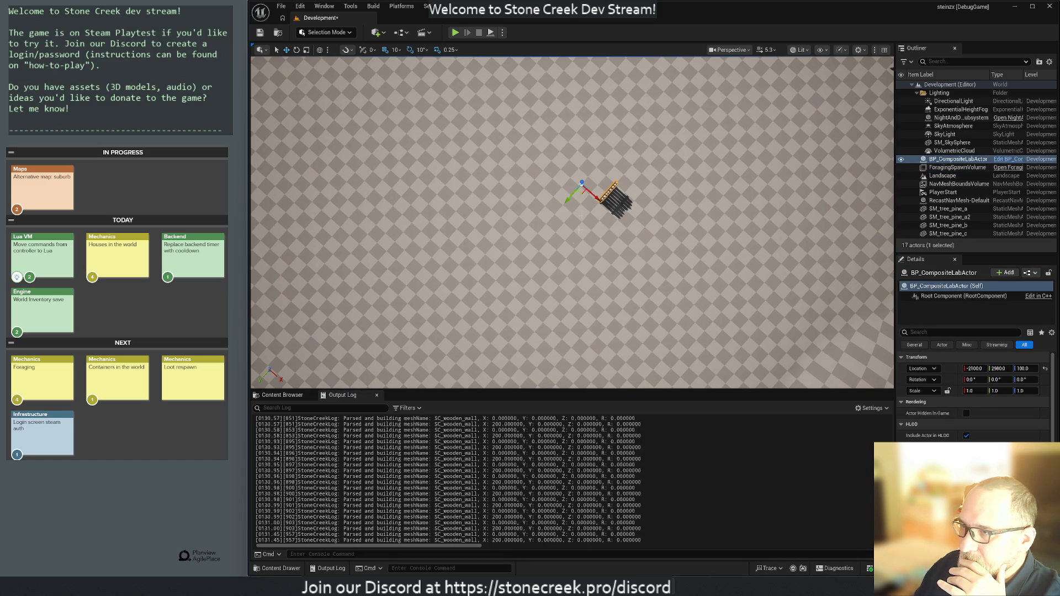
{"action": "left_click_drag", "start_coordinate": [574, 296], "coordinate": [574, 295]}
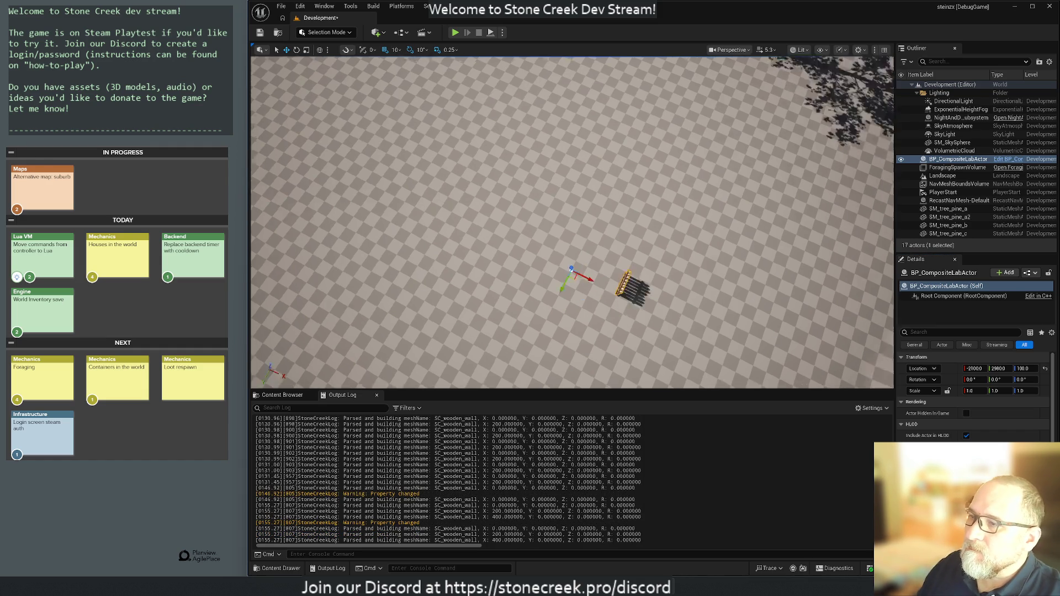
- Switch to a ground-level view and start a Play-in-Editor session with Alt+P
{"action": "key", "text": "1"}
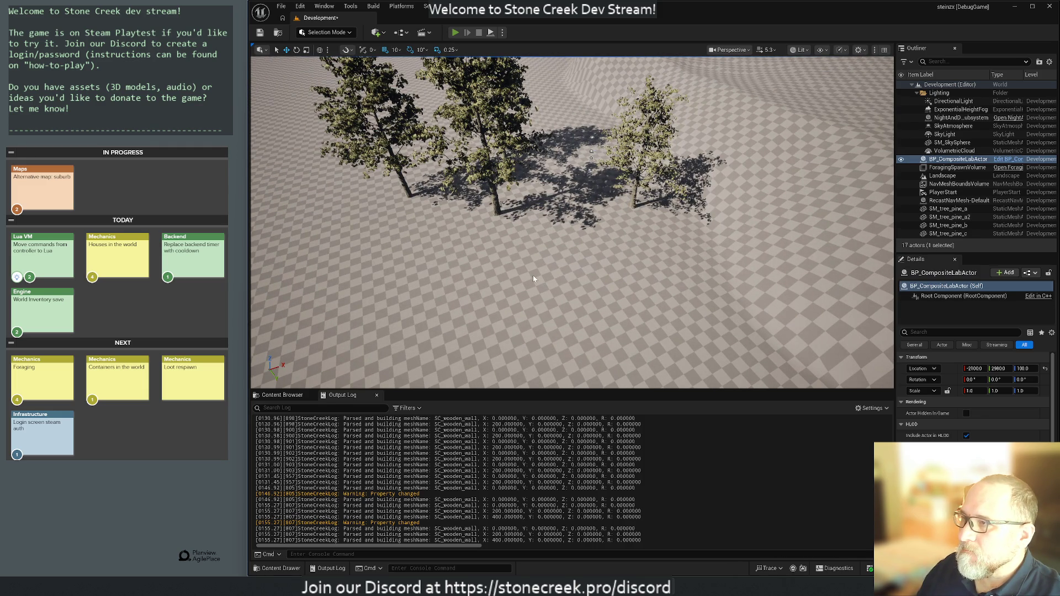
{"action": "key", "text": "alt+p"}
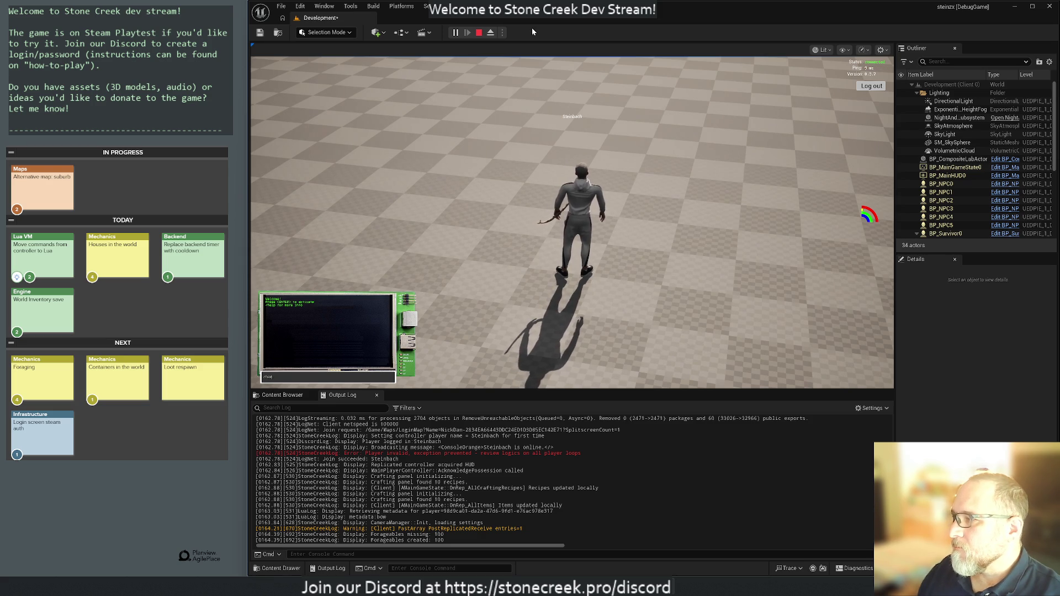
{"action": "left_click", "coordinate": [528, 197]}
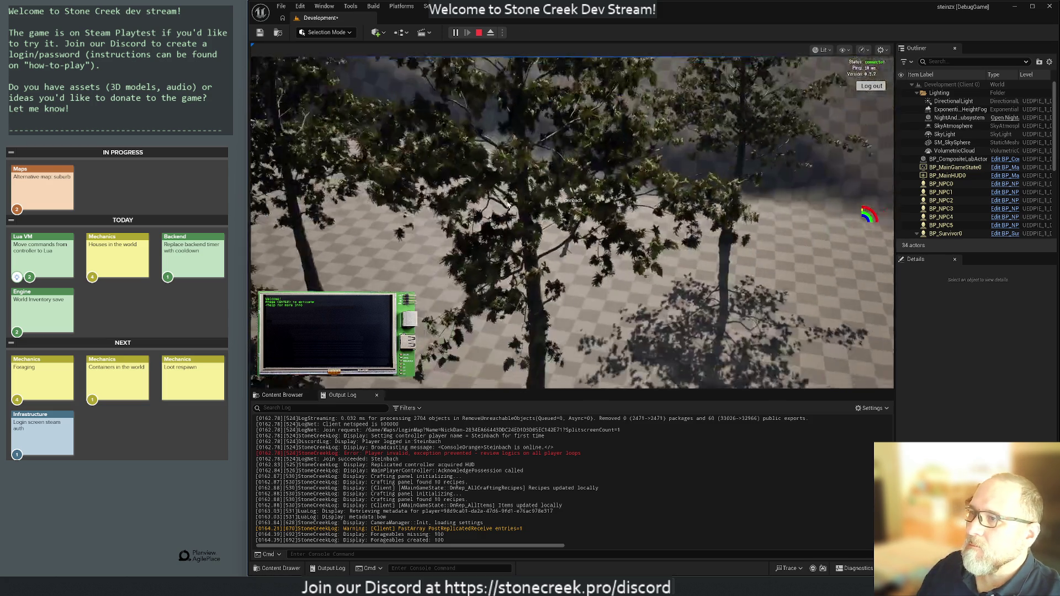
- Release the mouse from the running game with Shift+F1
{"action": "key", "text": "shift+F1"}
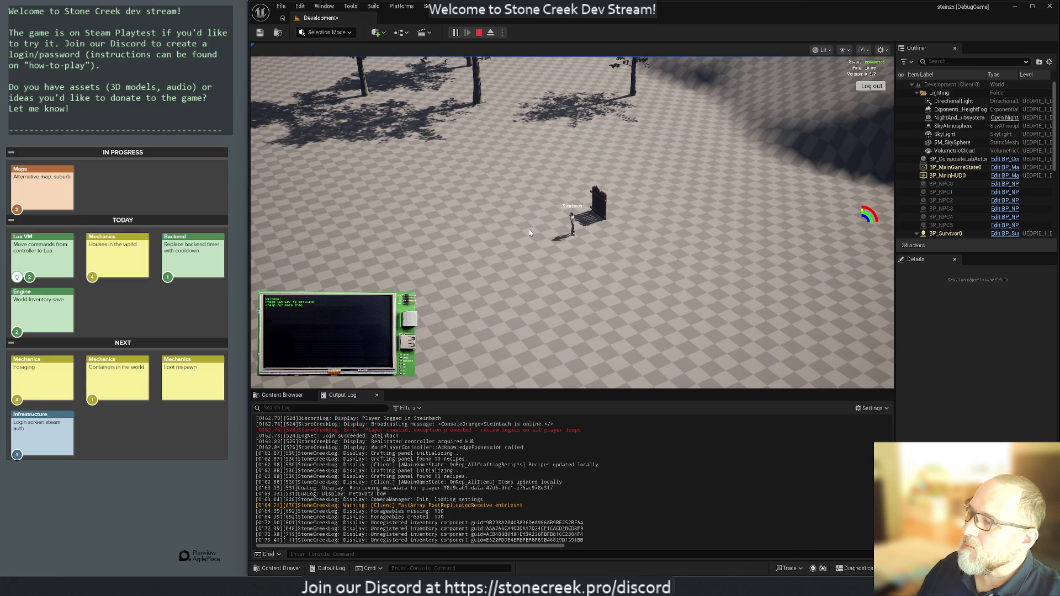
- Stop the play session, filter the Output Log by StoneCreekLog, and open its context menu
{"action": "left_click", "coordinate": [479, 33]}
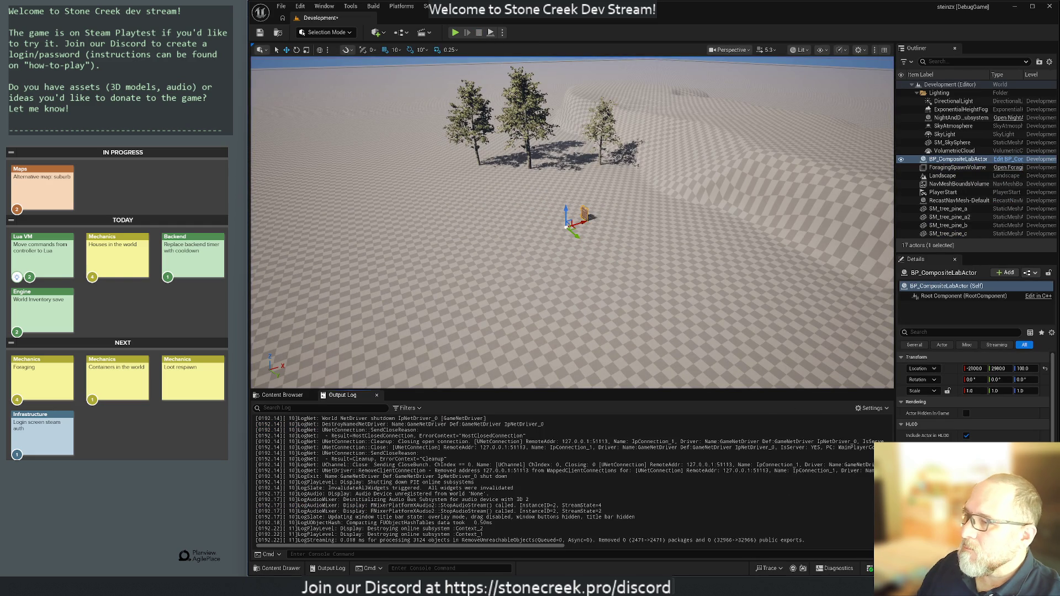
{"action": "type", "text": "S"}
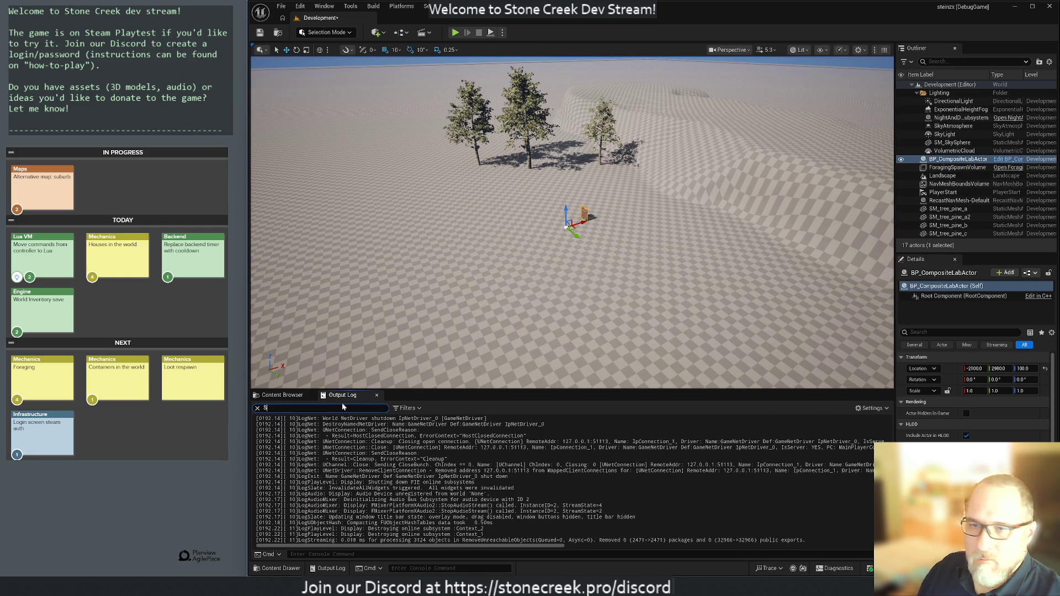
{"action": "type", "text": "toneCreekLog"}
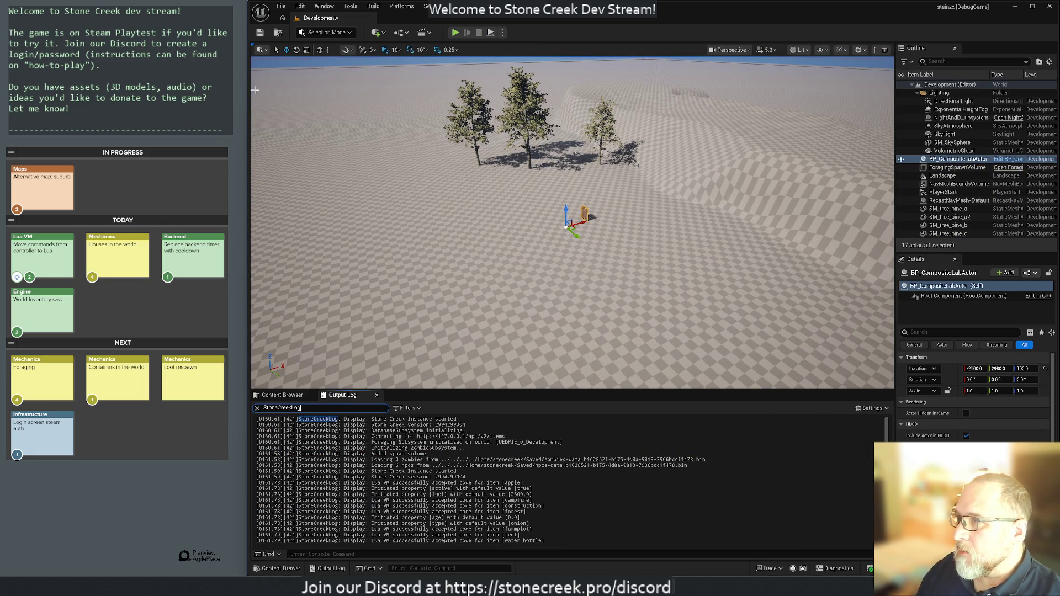
{"action": "right_click", "coordinate": [373, 460]}
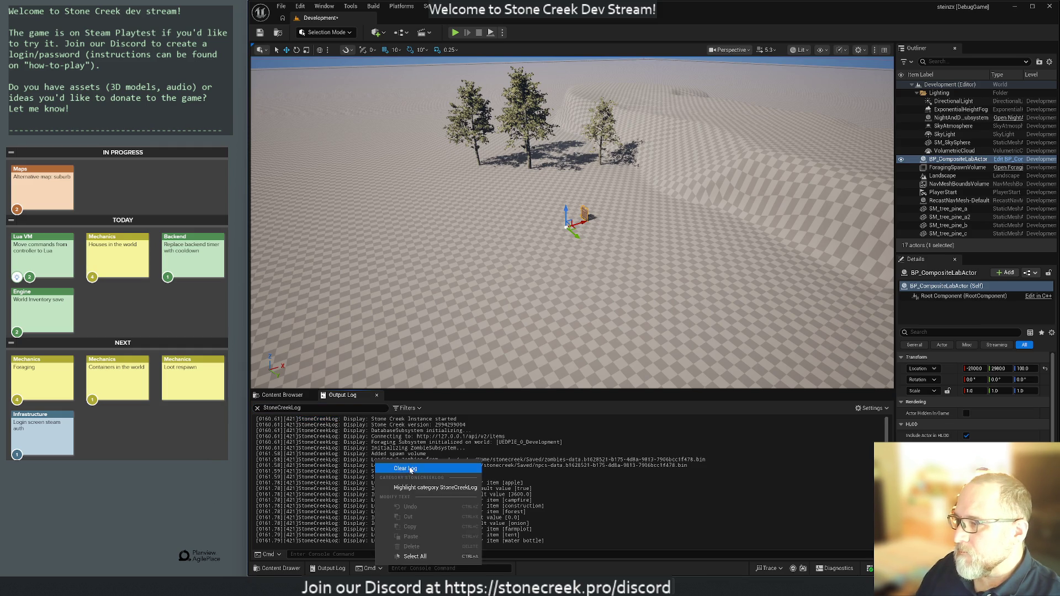
- Clear the Output Log, start Play-in-Editor and walk the character toward the wooden fence
{"action": "left_click", "coordinate": [403, 468]}
{"action": "left_click", "coordinate": [454, 33]}
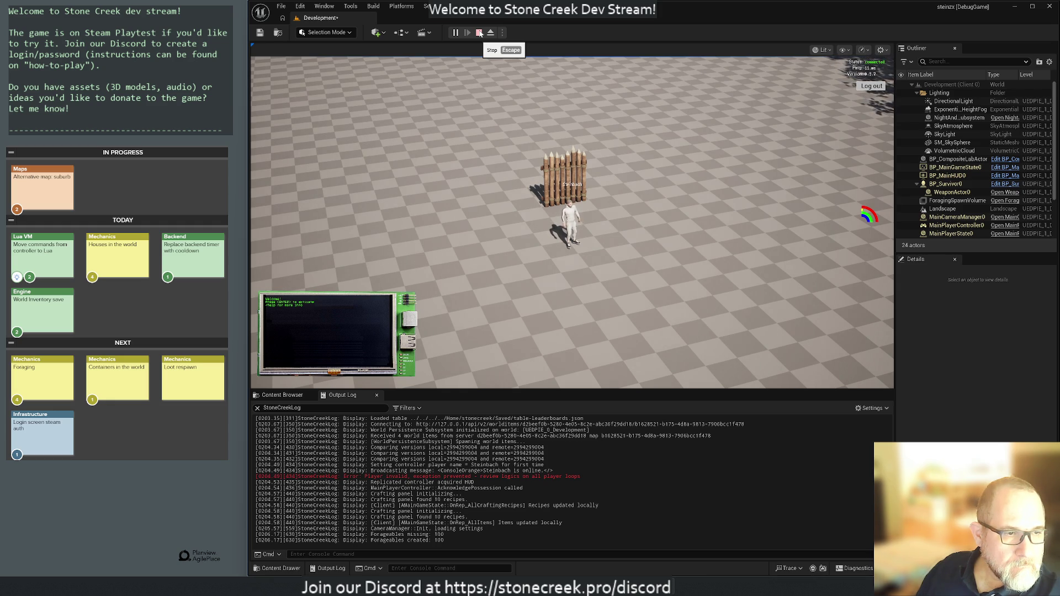
{"action": "key", "text": "w"}
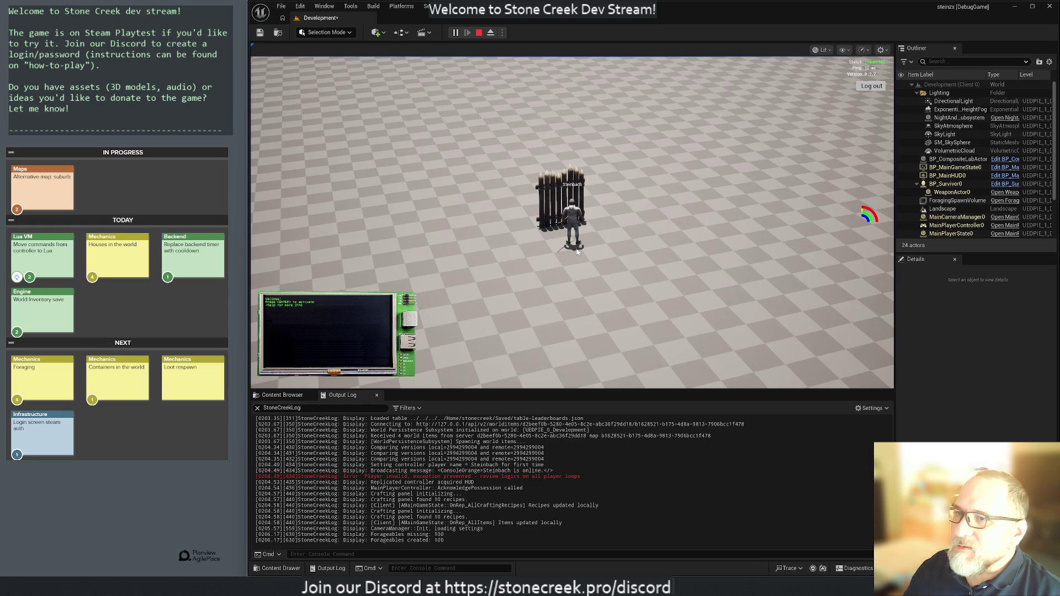
- Give the running game input focus beside the fence, then bring Rider to the front
{"action": "left_click", "coordinate": [324, 244]}
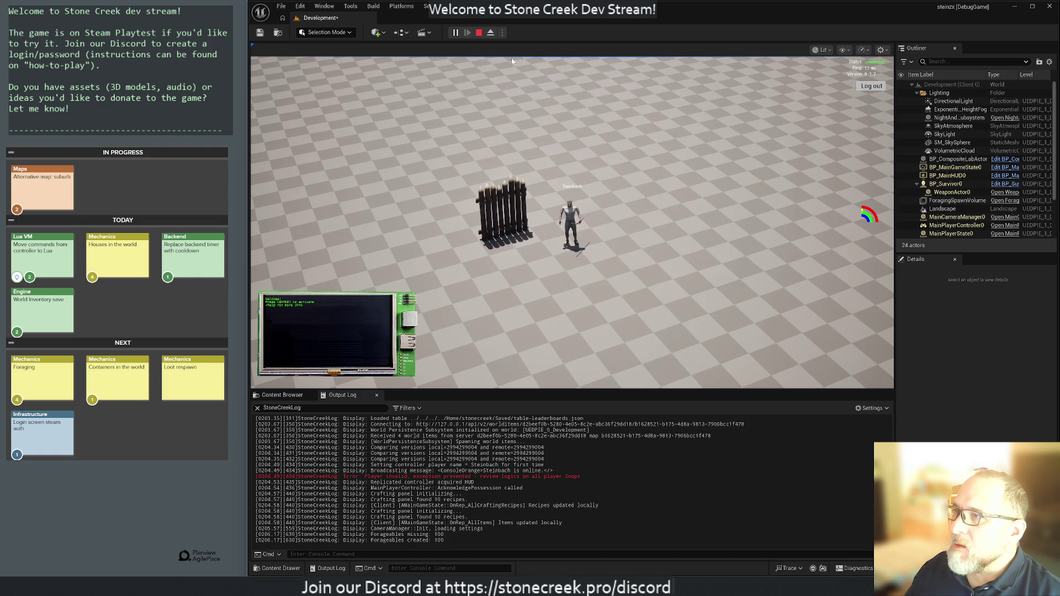
{"action": "key", "text": "alt+Tab"}
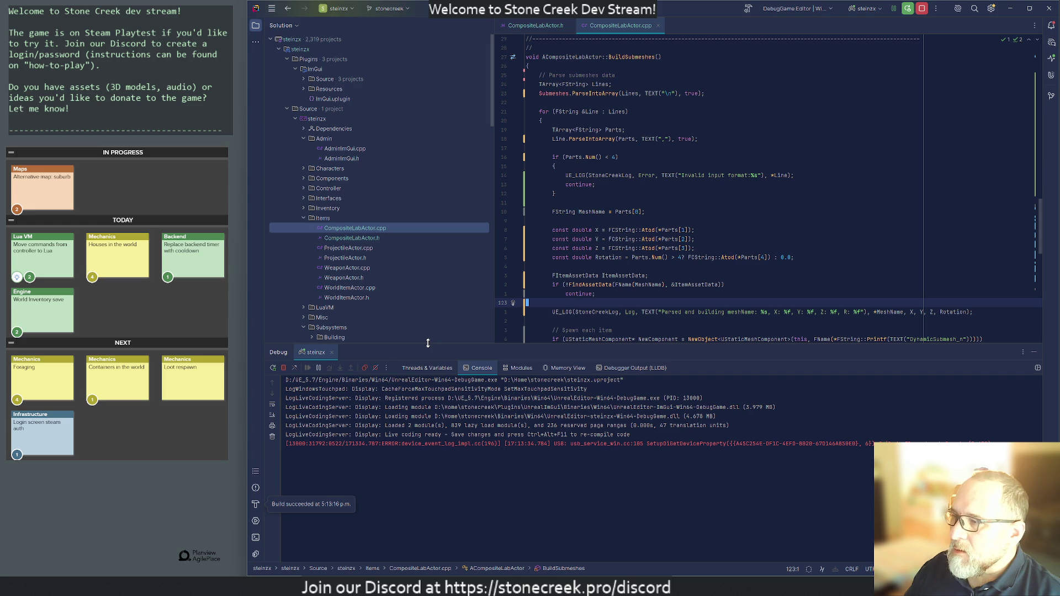
- Move the mesh-parsing UE_LOG line into the submesh-creation if-block in CompositeLabActor.cpp
{"action": "left_click_drag", "start_coordinate": [433, 347], "coordinate": [455, 436]}
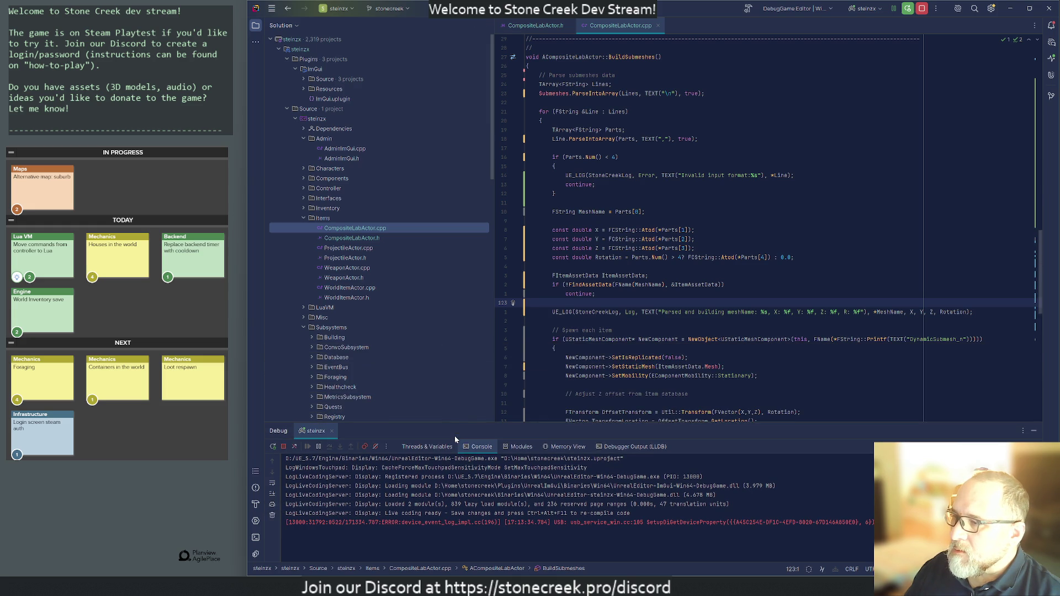
{"action": "scroll", "coordinate": [767, 232], "scroll_direction": "down", "scroll_amount": 3}
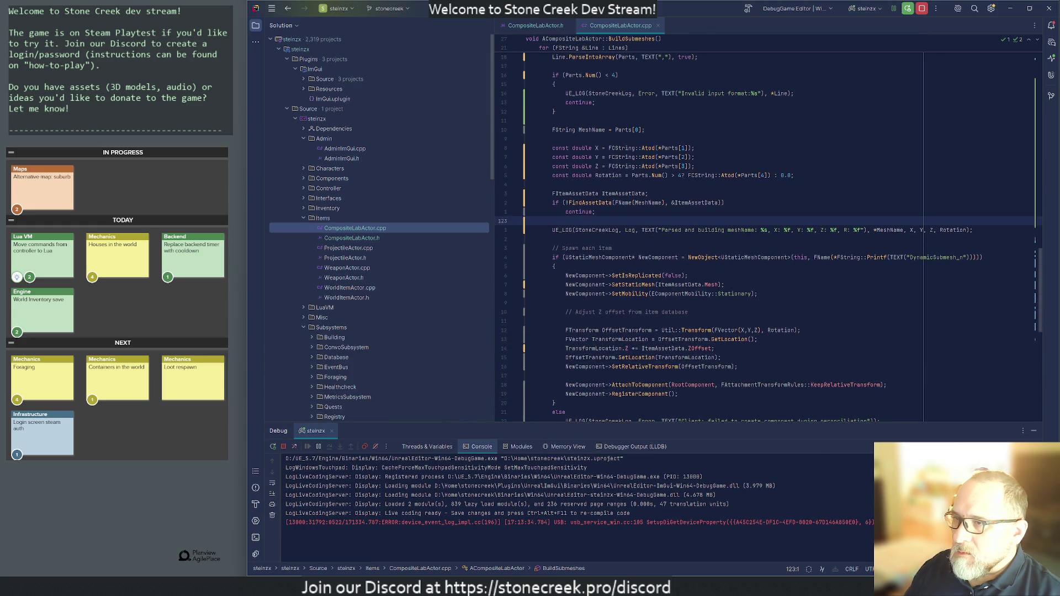
{"action": "scroll", "coordinate": [659, 203], "scroll_direction": "down", "scroll_amount": 3}
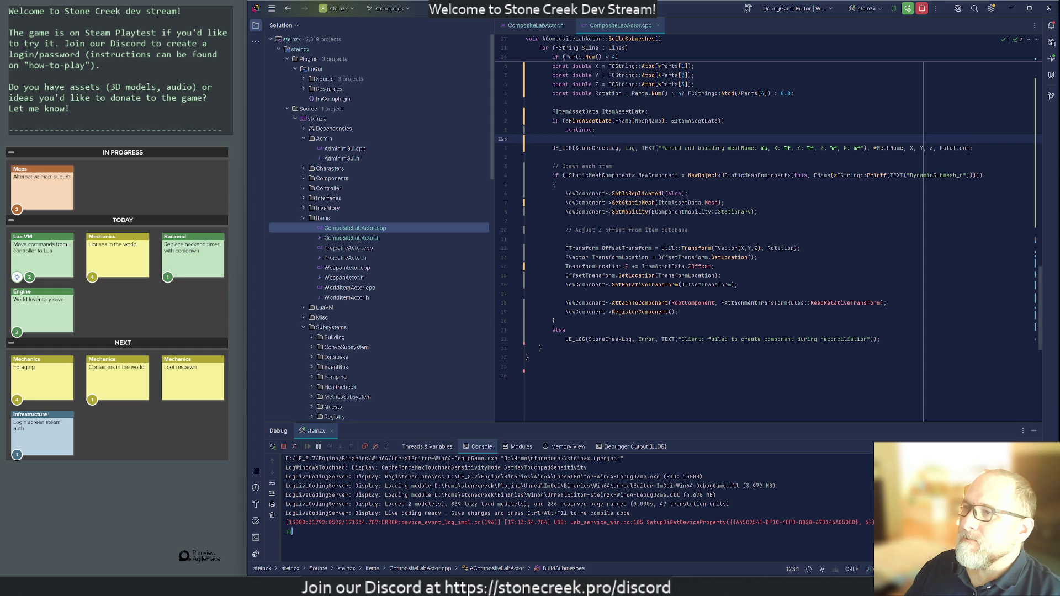
{"action": "left_click", "coordinate": [663, 148]}
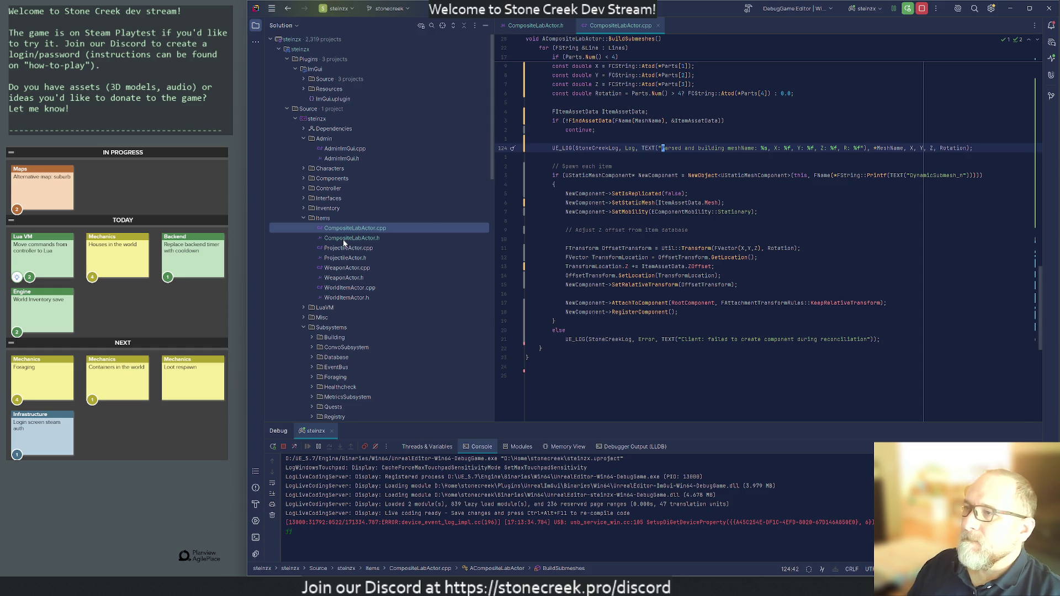
{"action": "key", "text": "shift+Down"}
{"action": "key", "text": "shift+Down"}
{"action": "key", "text": "ctrl+c"}
{"action": "key", "text": "Delete"}
{"action": "key", "text": "Down"}
{"action": "key", "text": "Down"}
{"action": "key", "text": "Return"}
{"action": "key", "text": "Return"}
{"action": "key", "text": "Return"}
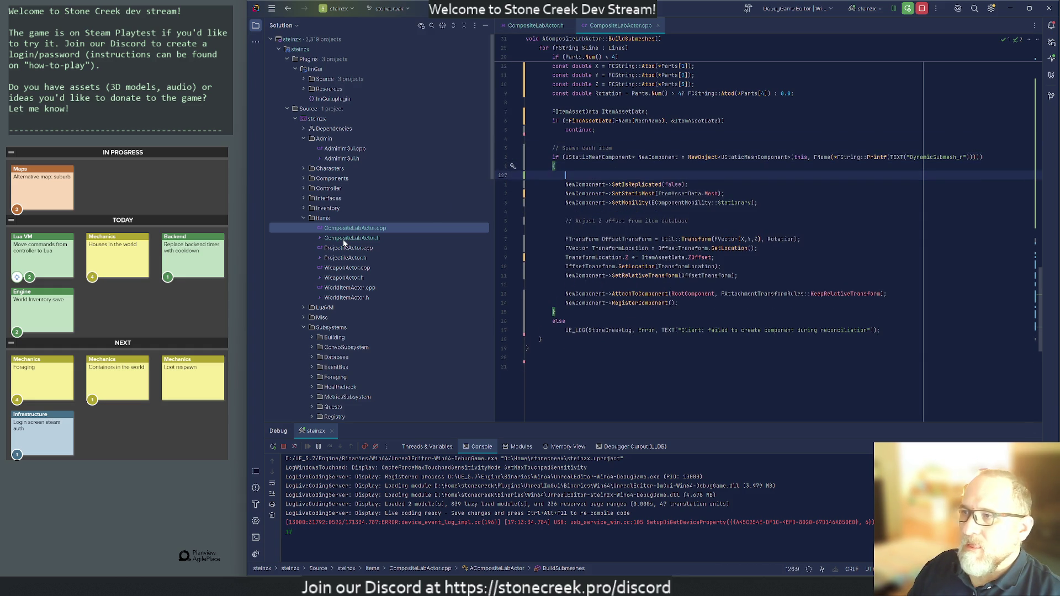
{"action": "key", "text": "Up"}
{"action": "key", "text": "Up"}
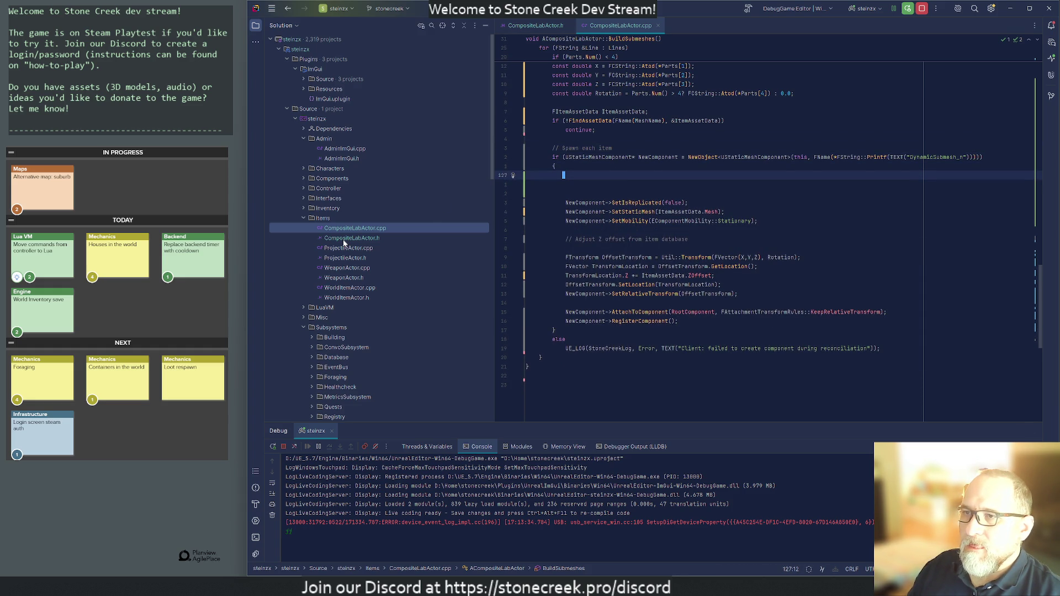
{"action": "key", "text": "ctrl+v"}
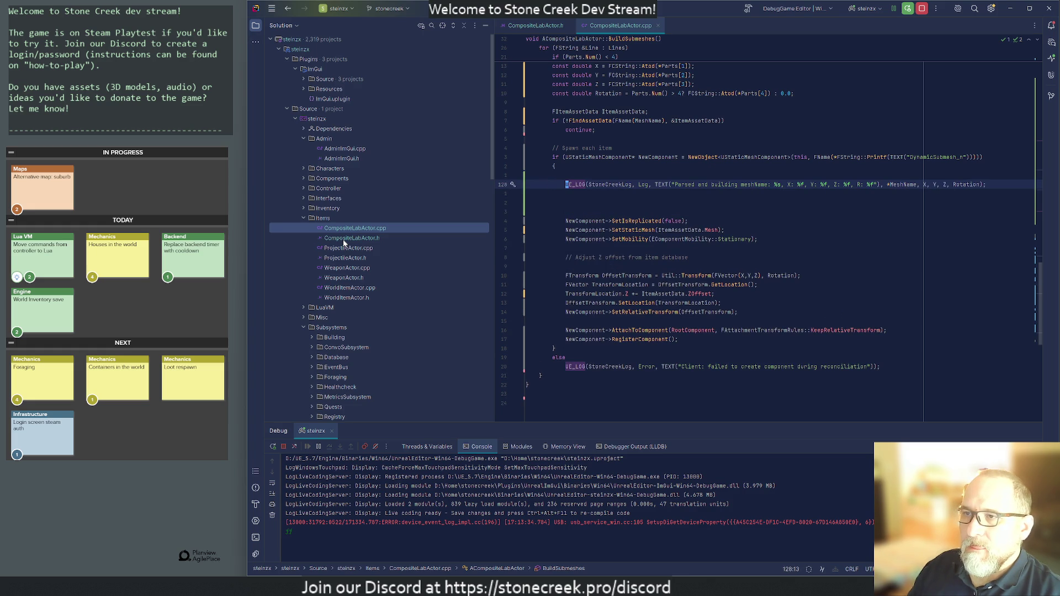
{"action": "key", "text": "Down"}
{"action": "key", "text": "ctrl+y"}
{"action": "key", "text": "ctrl+y"}
{"action": "key", "text": "Up"}
{"action": "key", "text": "Up"}
{"action": "key", "text": "ctrl+y"}
- Delete the 'n' from DynamicSubmesh_n and cut NewObject's FName argument after 'this,'
{"action": "key", "text": "Up"}
{"action": "key", "text": "Up"}
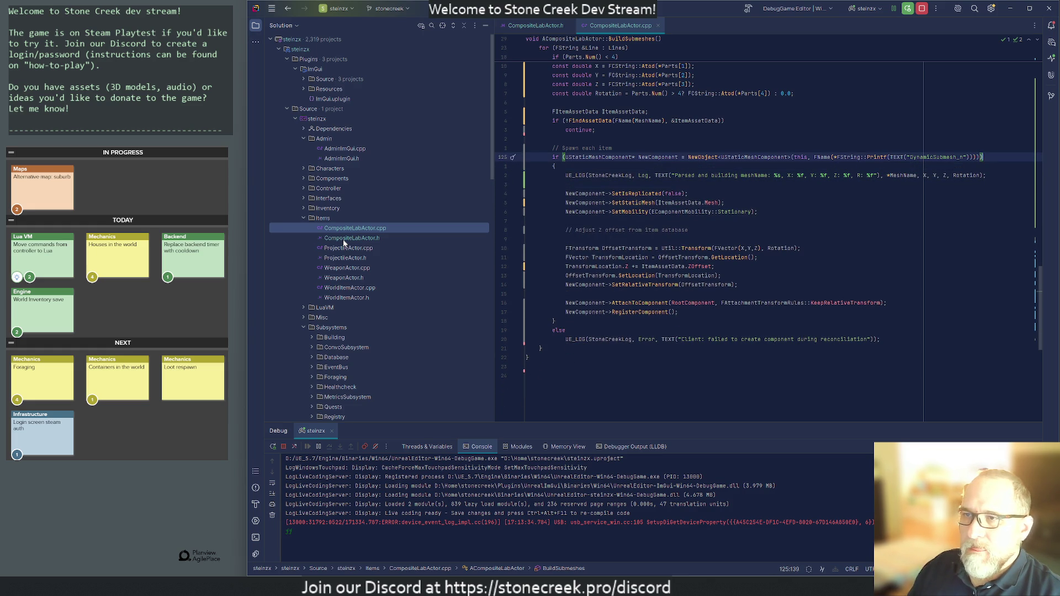
{"action": "key", "text": "Left"}
{"action": "key", "text": "Left"}
{"action": "key", "text": "Left"}
{"action": "key", "text": "Delete"}
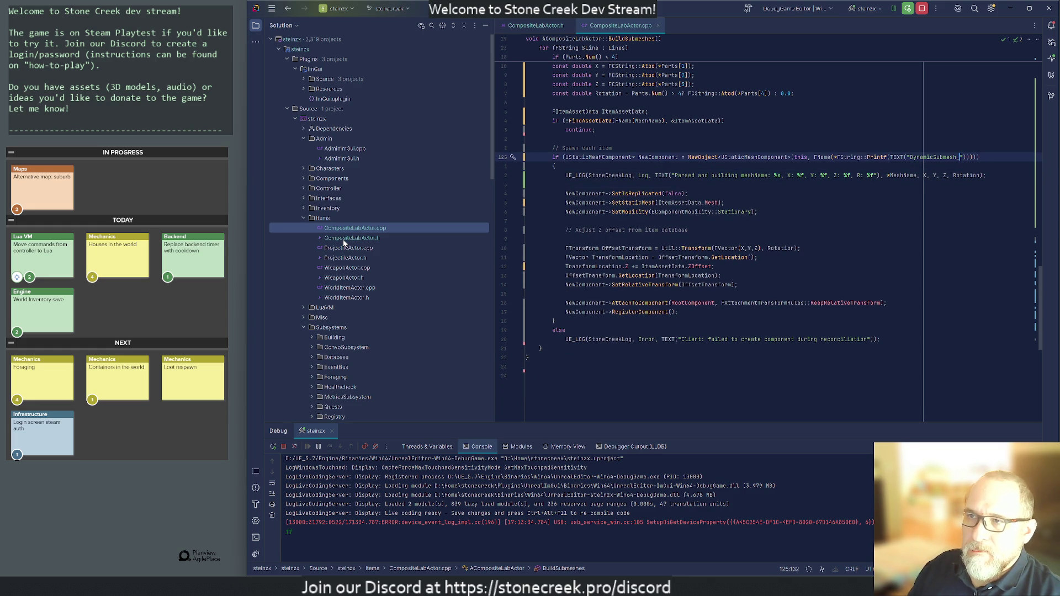
{"action": "key", "text": "ctrl+Left"}
{"action": "key", "text": "ctrl+Left"}
{"action": "key", "text": "ctrl+Left"}
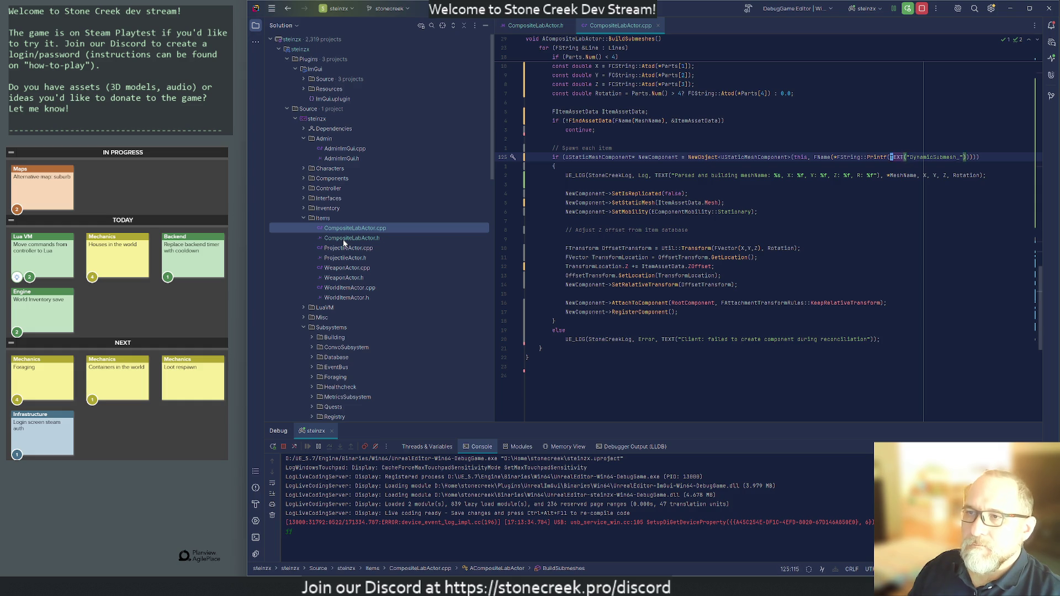
{"action": "key", "text": "ctrl+Left"}
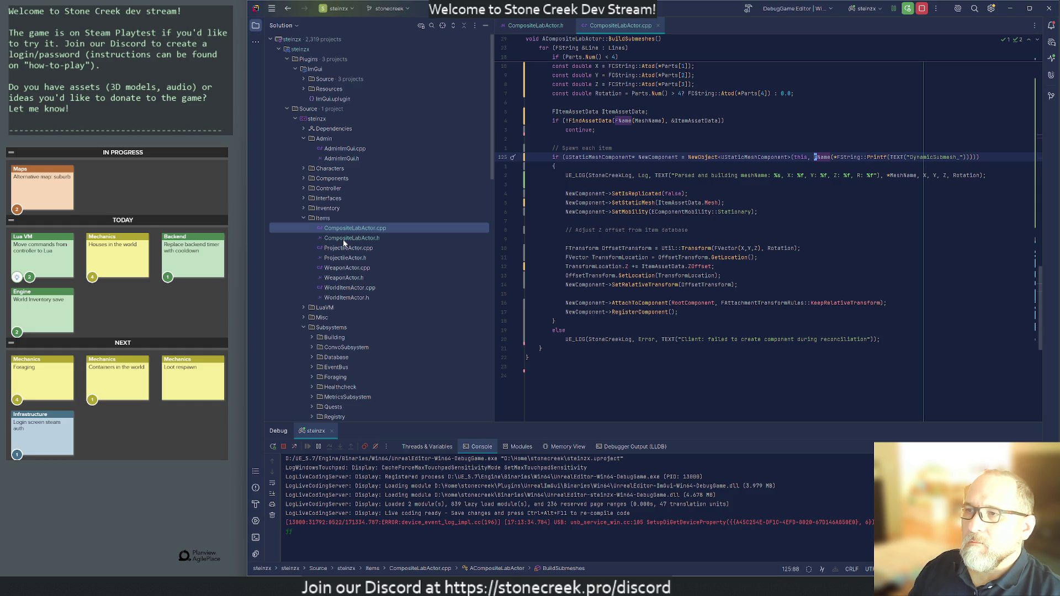
{"action": "key", "text": "shift+End"}
{"action": "key", "text": "BackSpace"}
{"action": "key", "text": "BackSpace"}
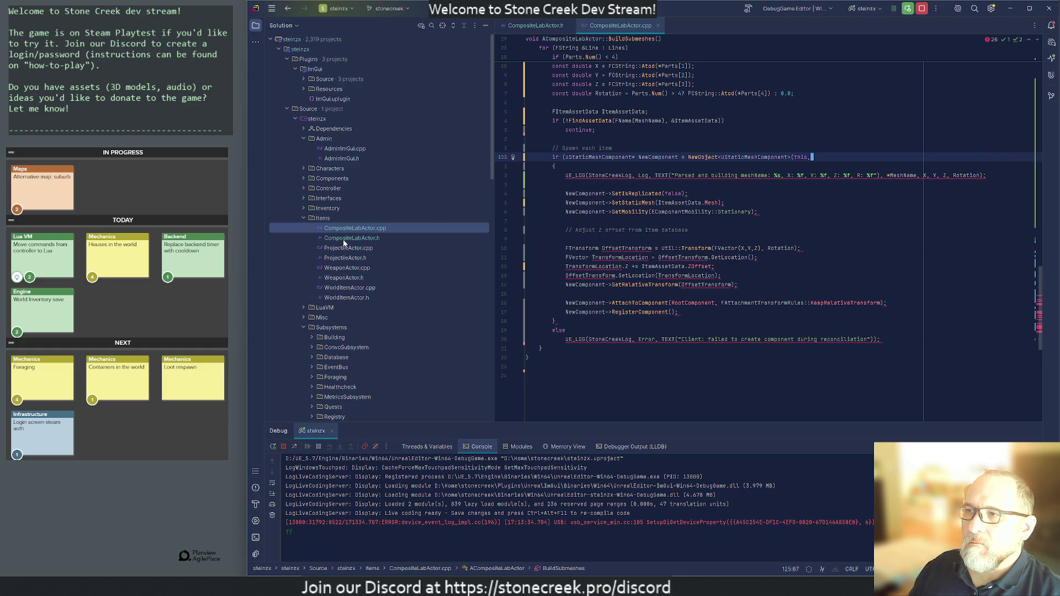
- Pass MeshCaption as NewObject's name and paste the removed name expression on a line above
{"action": "type", "text": "MeshNam"}
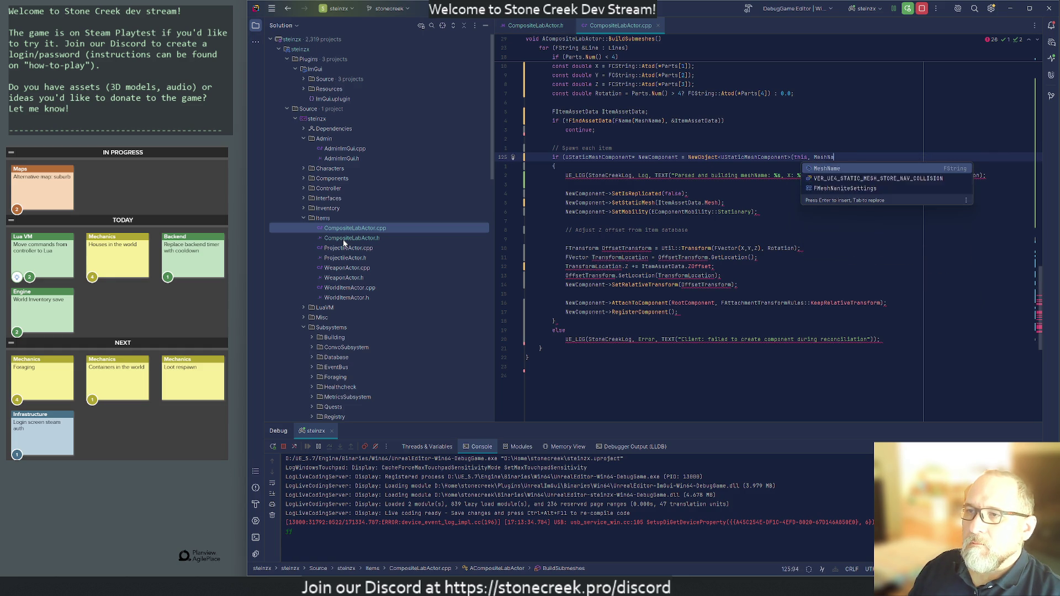
{"action": "key", "text": "BackSpace"}
{"action": "key", "text": "BackSpace"}
{"action": "key", "text": "BackSpace"}
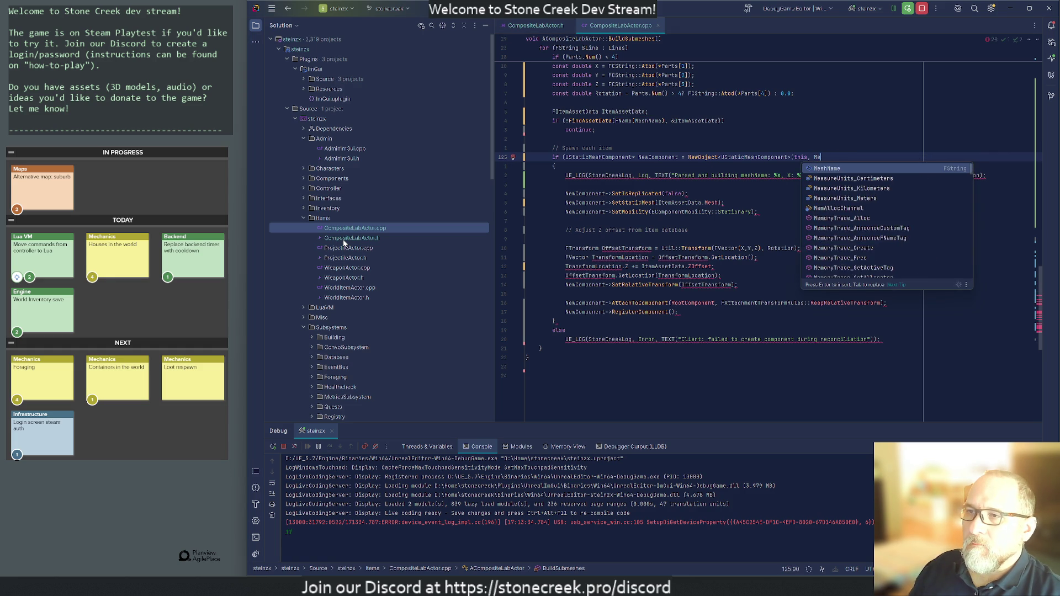
{"action": "type", "text": "shCaption)"}
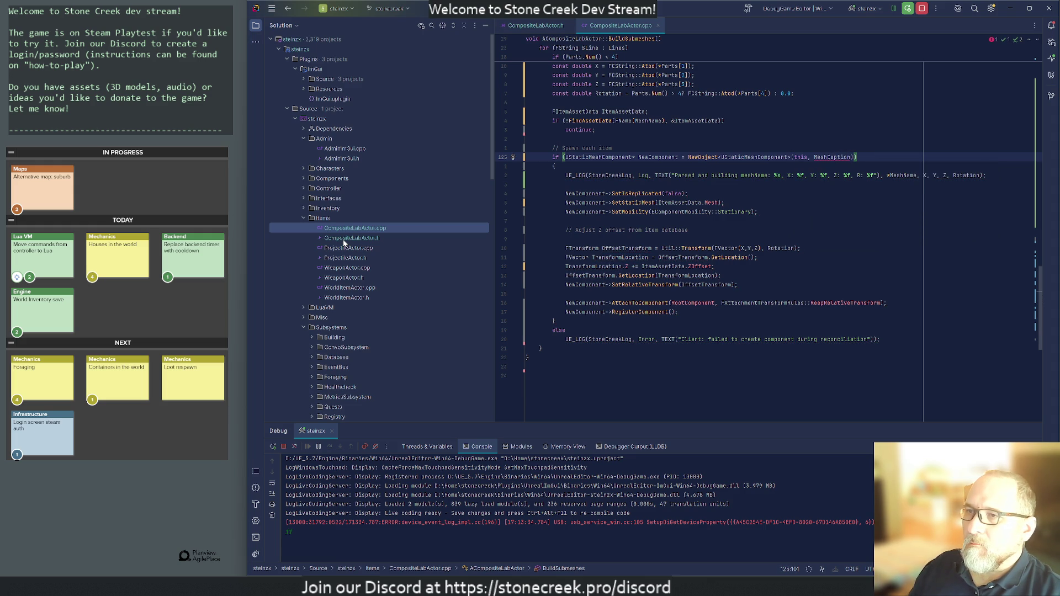
{"action": "key", "text": "ctrl+alt+Return"}
{"action": "type", "text": "FName(*FString::Printf(TEXT(\"DynamicSubmesh_\"))))"}
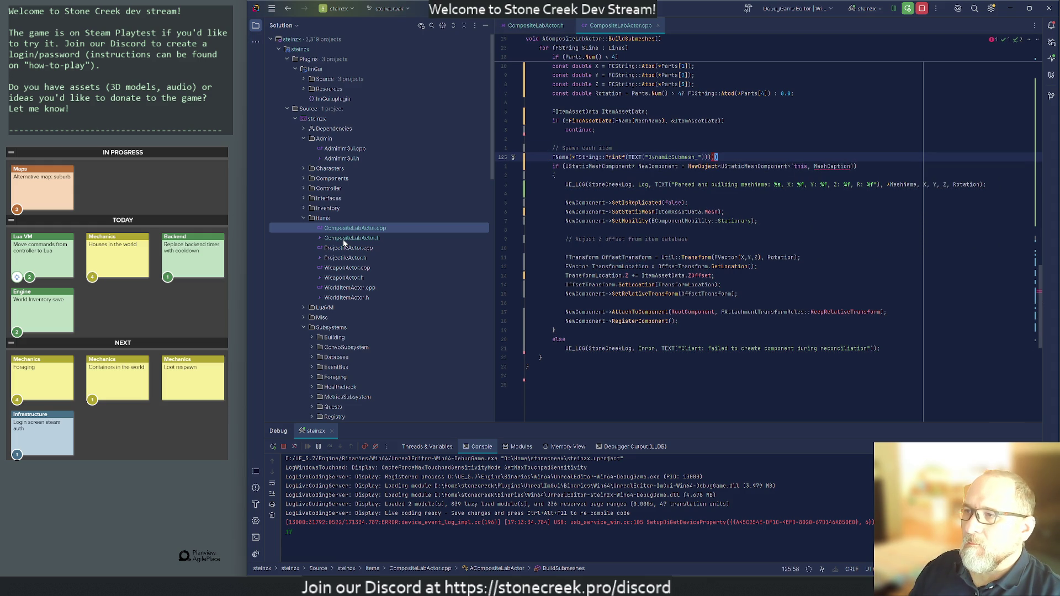
- Add a MeshCaption line built with FString::Printf above the name expression
{"action": "key", "text": "ctrl+alt+Return"}
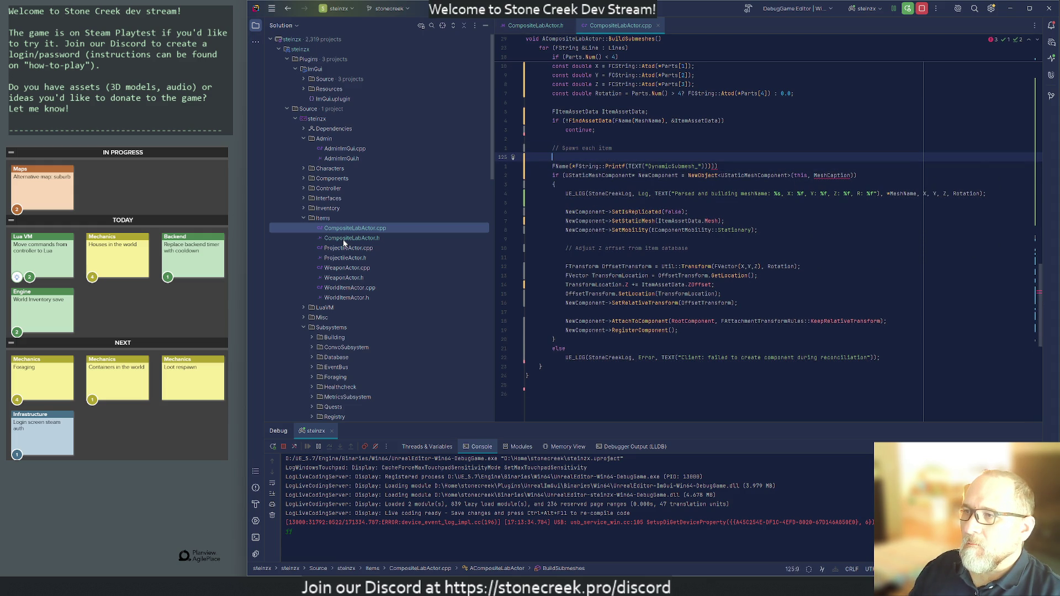
{"action": "type", "text": "MeshCap"}
{"action": "key", "text": "Return"}
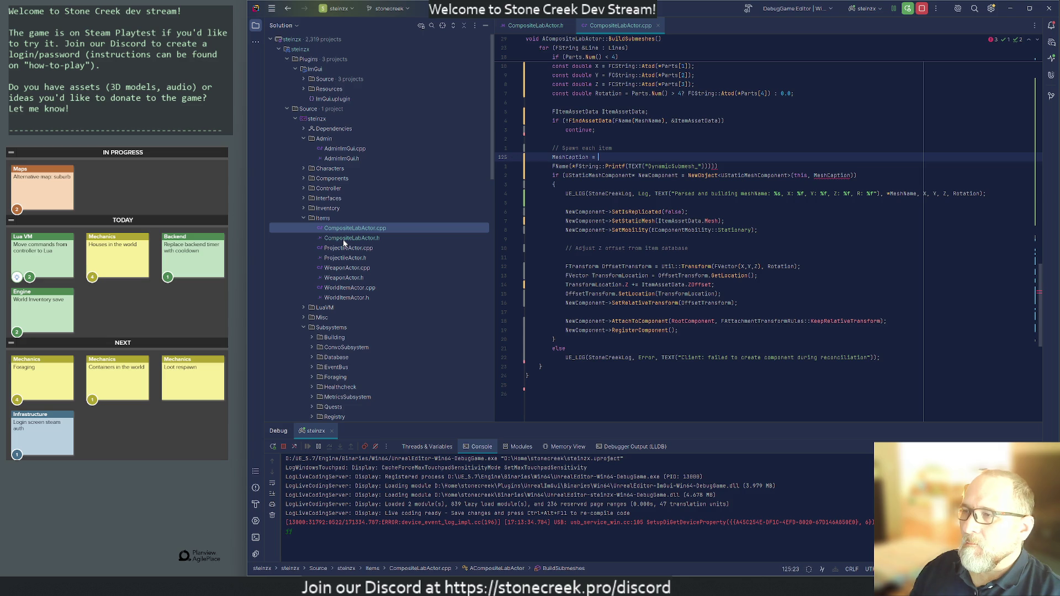
{"action": "type", "text": "FString"}
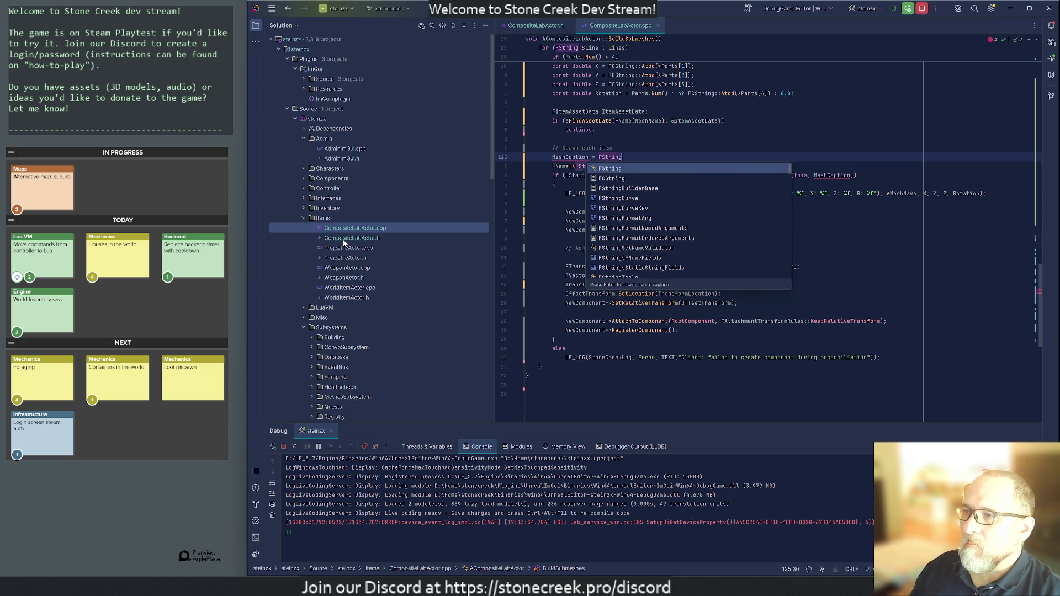
{"action": "type", "text": "::Printf("}
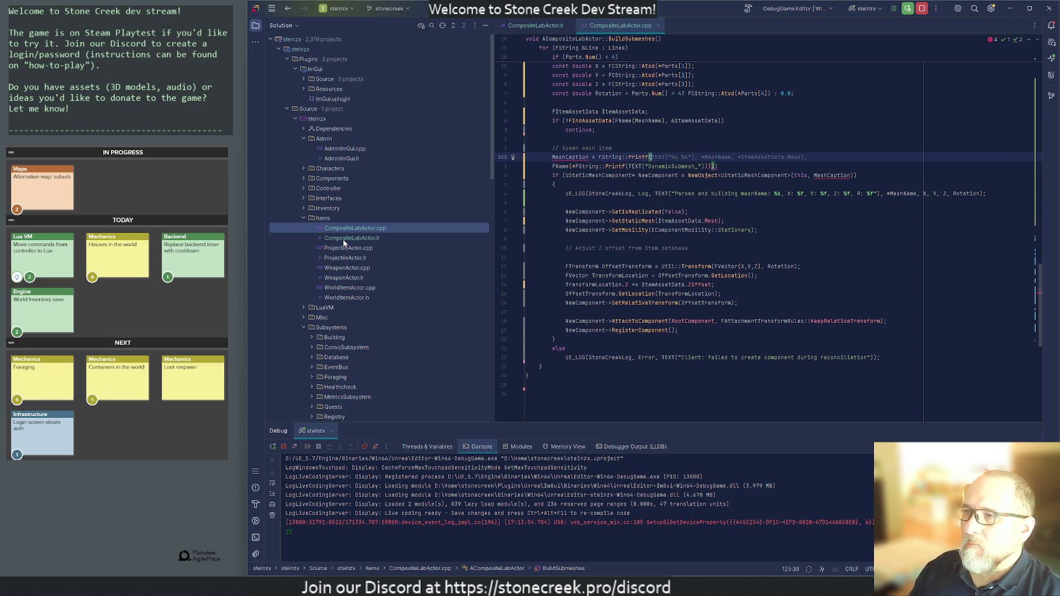
{"action": "key", "text": "Tab"}
{"action": "key", "text": "Home"}
{"action": "key", "text": "ctrl+Right"}
{"action": "key", "text": "ctrl+Right"}
{"action": "key", "text": "ctrl+z"}
{"action": "key", "text": "ctrl+z"}
{"action": "key", "text": "ctrl+z"}
- Set the Printf format string to DynamicSubmesh_%d, dropping the trailing %s placeholder
{"action": "key", "text": "Right"}
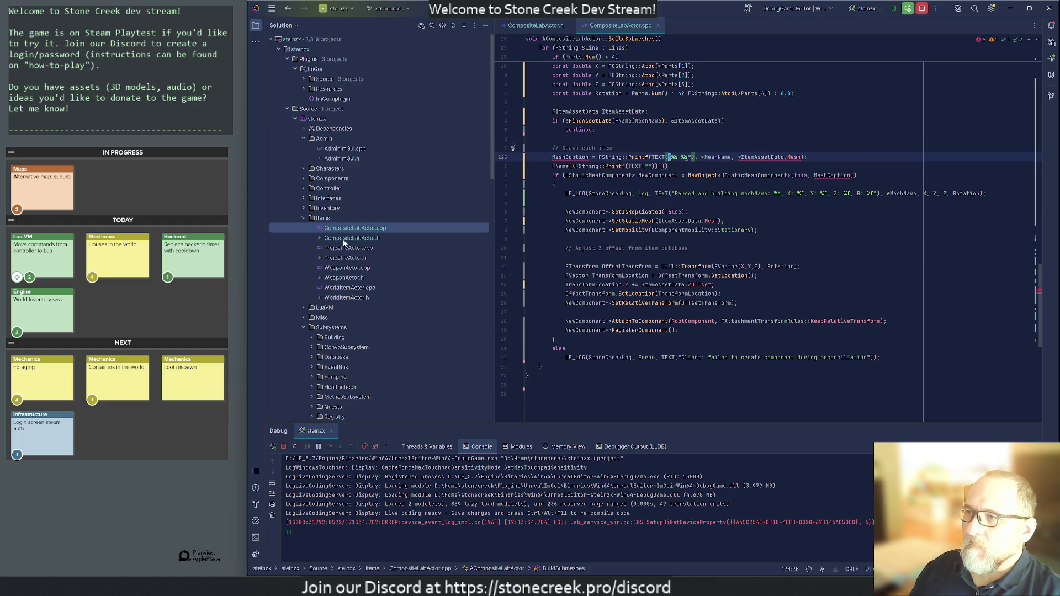
{"action": "type", "text": "DynamicSubmesh_"}
{"action": "key", "text": "Right"}
{"action": "key", "text": "Delete"}
{"action": "type", "text": "d"}
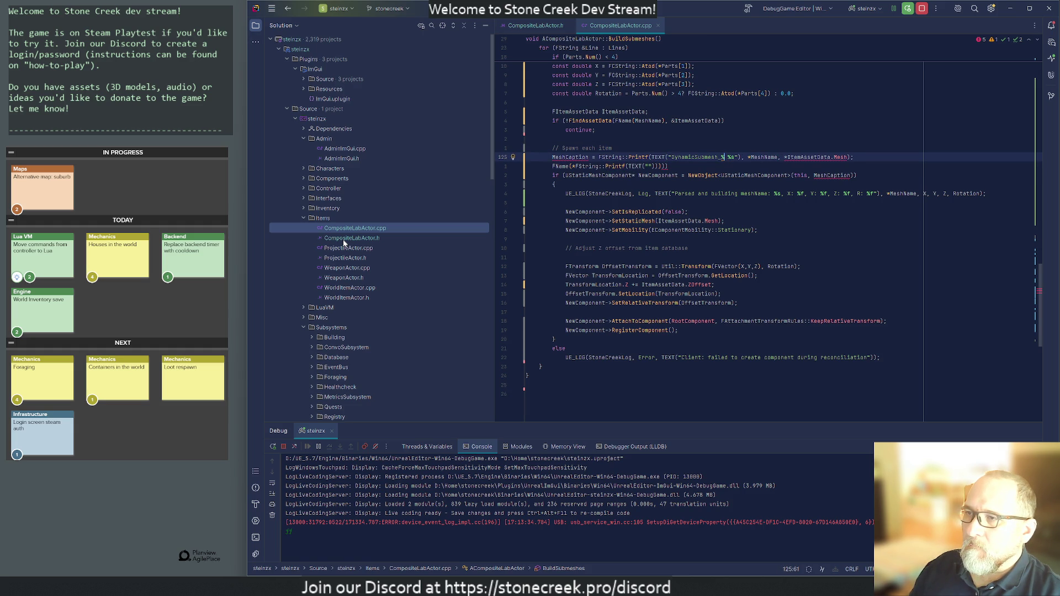
{"action": "key", "text": "Delete"}
{"action": "key", "text": "Delete"}
{"action": "key", "text": "Delete"}
{"action": "key", "text": "Right"}
{"action": "key", "text": "Right"}
{"action": "key", "text": "Right"}
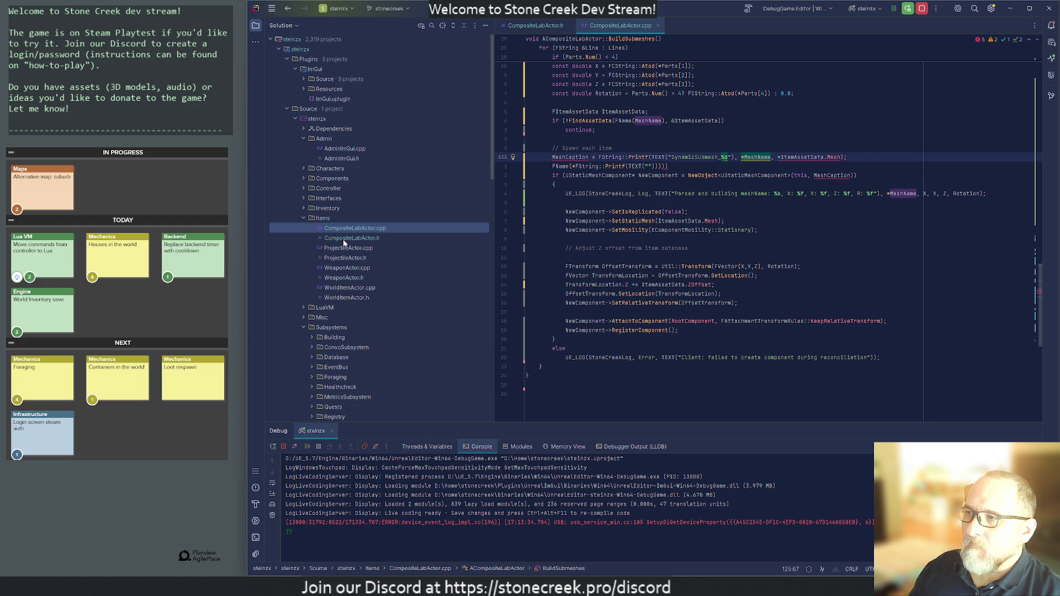
{"action": "key", "text": "Up"}
{"action": "key", "text": "Up"}
{"action": "key", "text": "Up"}
{"action": "key", "text": "Up"}
{"action": "key", "text": "Up"}
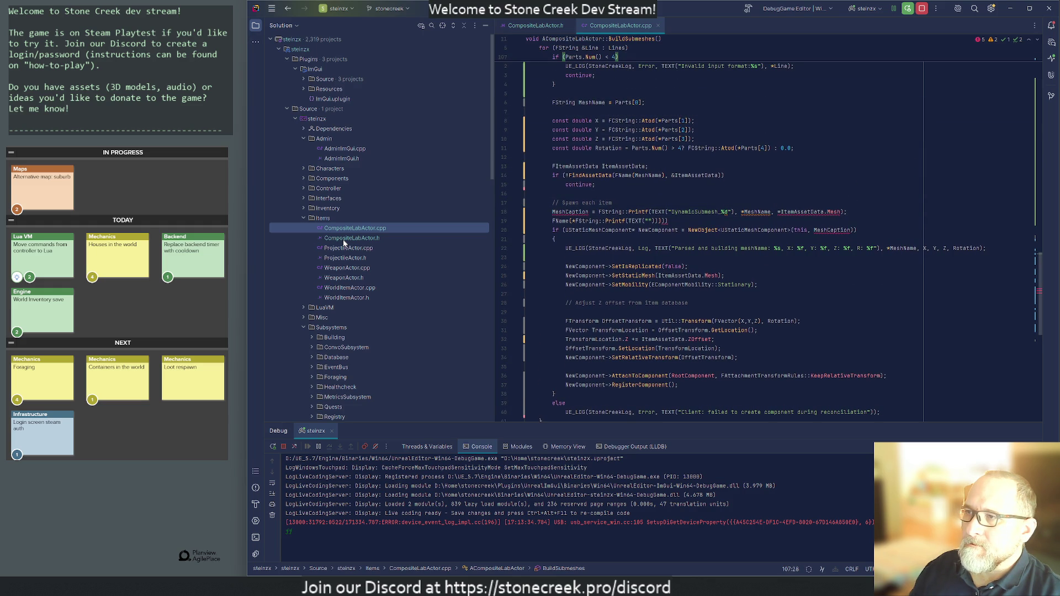
- Declare int Counter = 0; on a new line just before the for loop over Lines
{"action": "key", "text": "Up"}
{"action": "key", "text": "Up"}
{"action": "key", "text": "Up"}
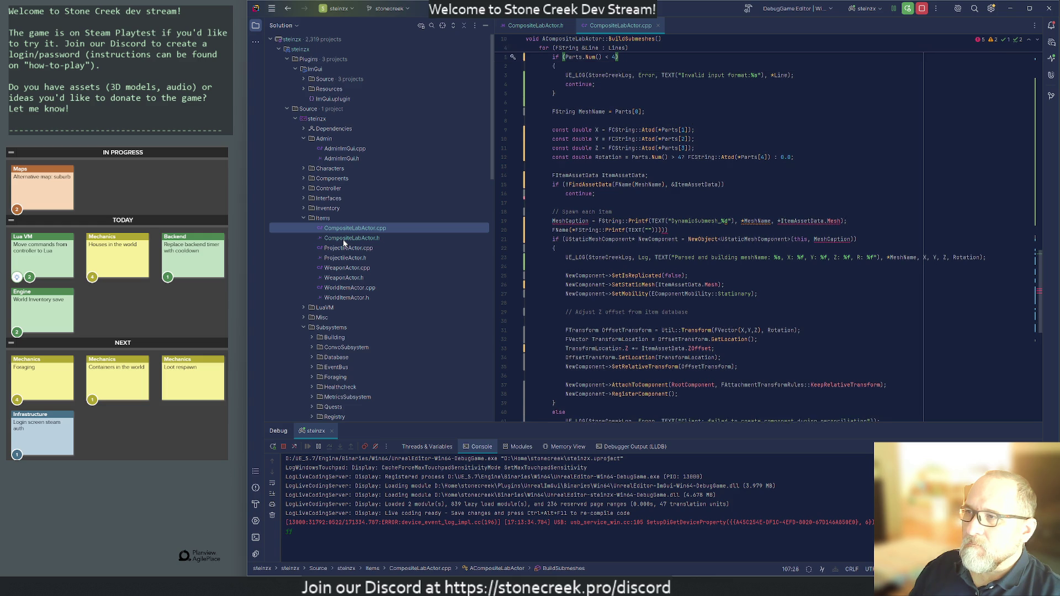
{"action": "key", "text": "Down"}
{"action": "key", "text": "Down"}
{"action": "key", "text": "Down"}
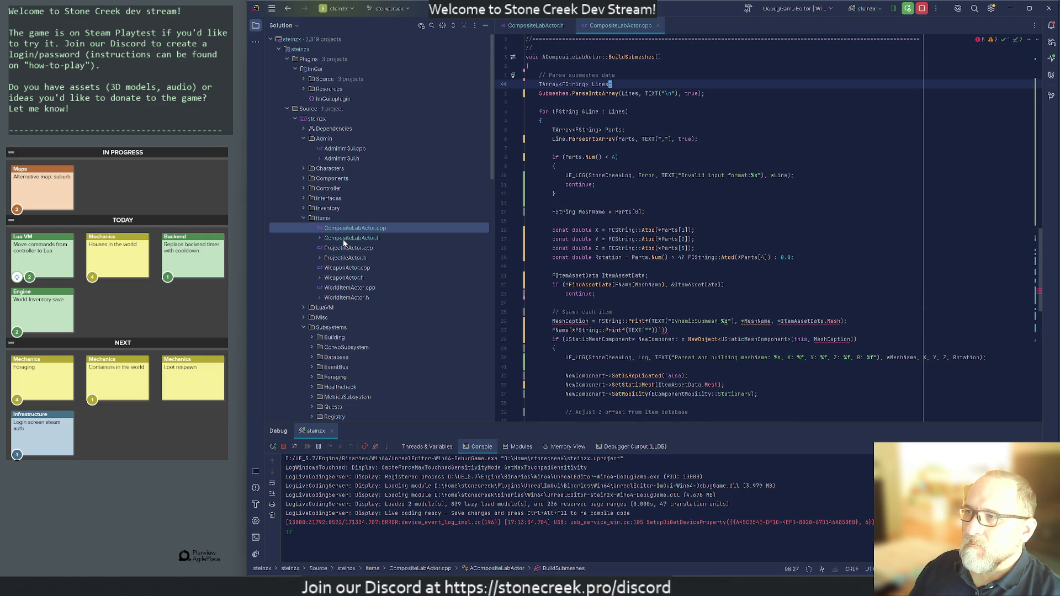
{"action": "key", "text": "Down"}
{"action": "key", "text": "Down"}
{"action": "key", "text": "Down"}
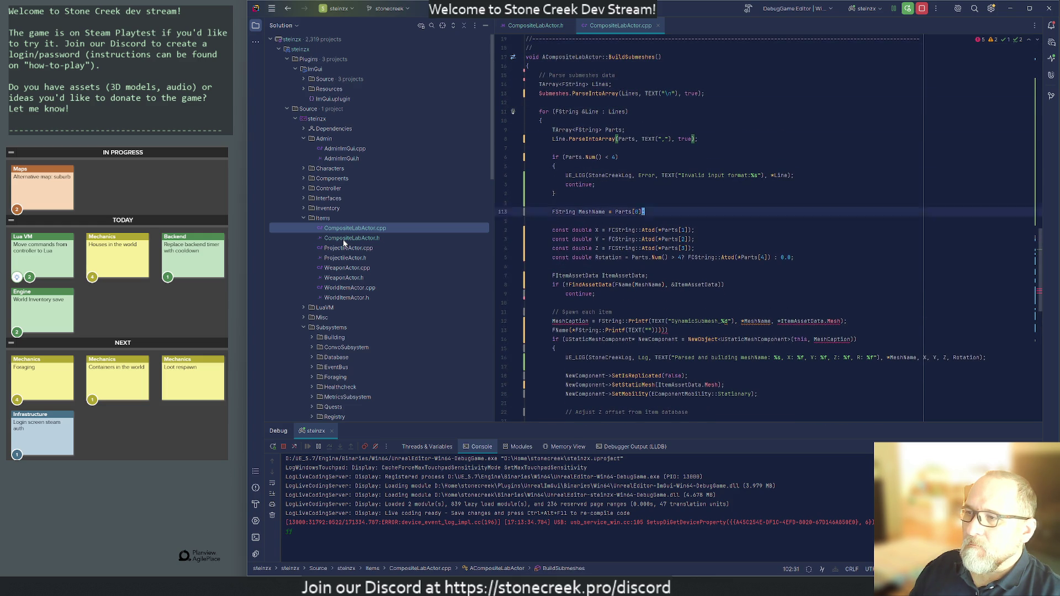
{"action": "key", "text": "Up"}
{"action": "key", "text": "End"}
{"action": "key", "text": "Up"}
{"action": "key", "text": "Up"}
{"action": "key", "text": "Up"}
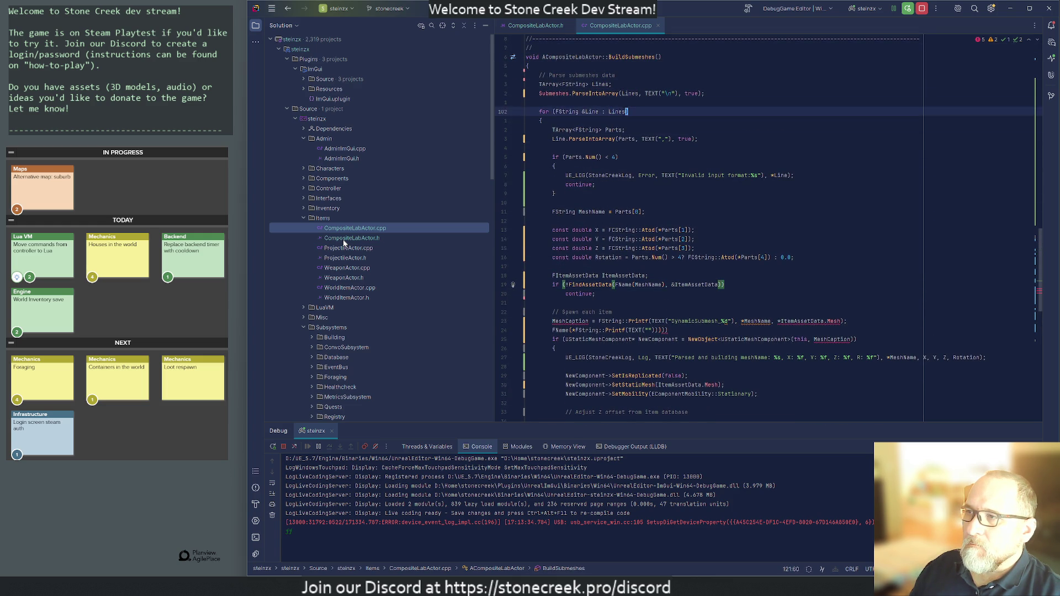
{"action": "key", "text": "Return"}
{"action": "type", "text": "int"}
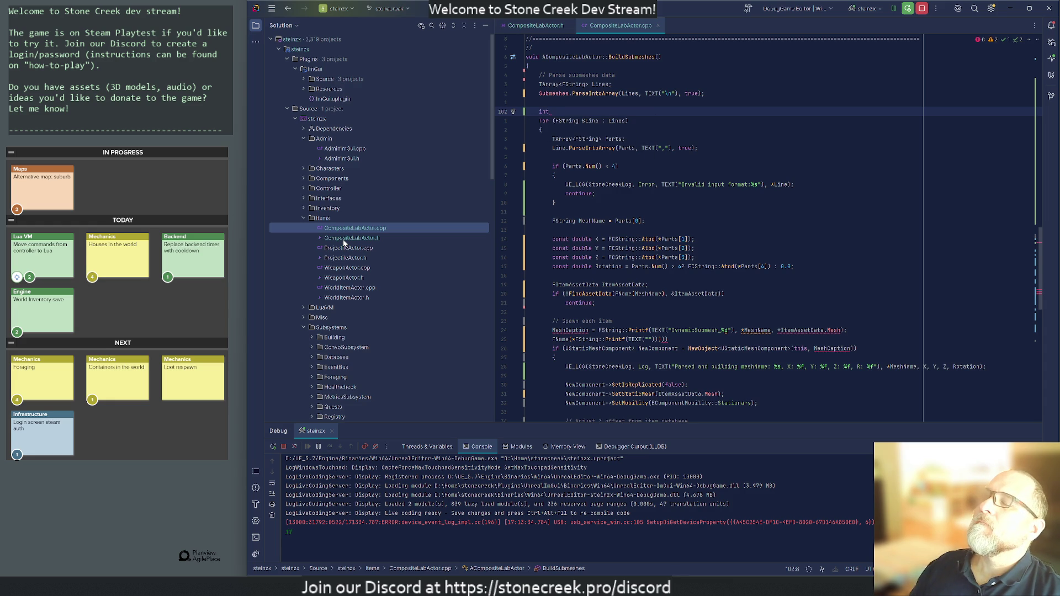
{"action": "type", "text": " Cou"}
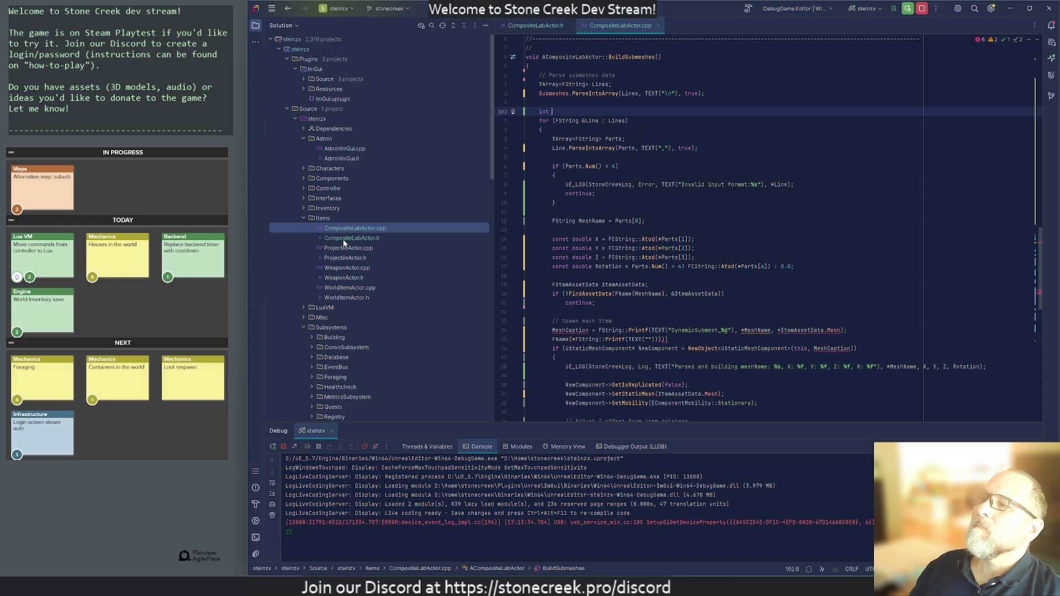
{"action": "type", "text": "nter "}
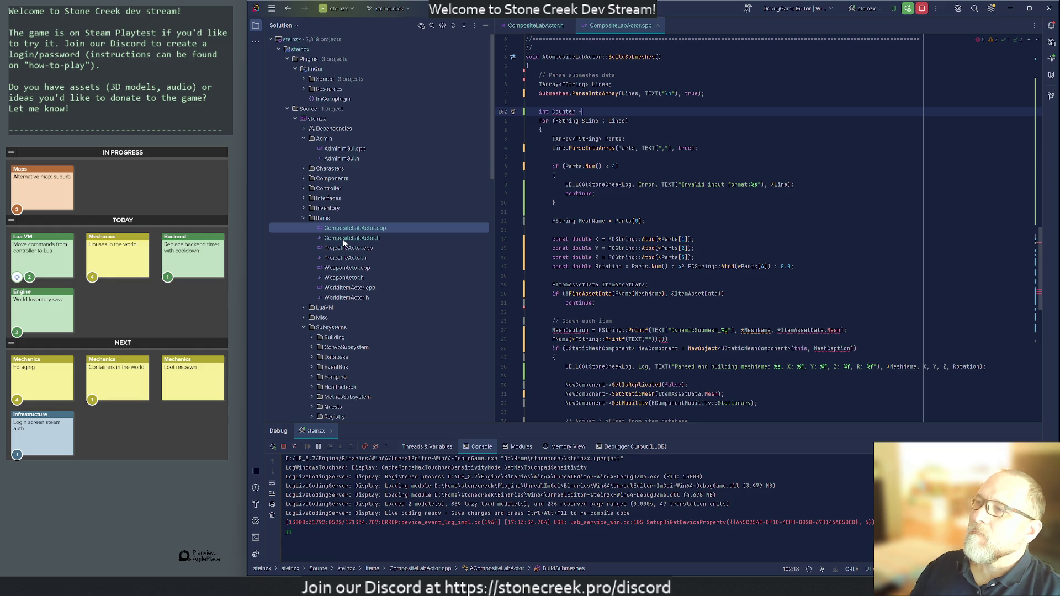
{"action": "type", "text": "= 0;"}
{"action": "key", "text": "Escape"}
{"action": "key", "text": "j"}
{"action": "key", "text": "j"}
{"action": "key", "text": "j"}
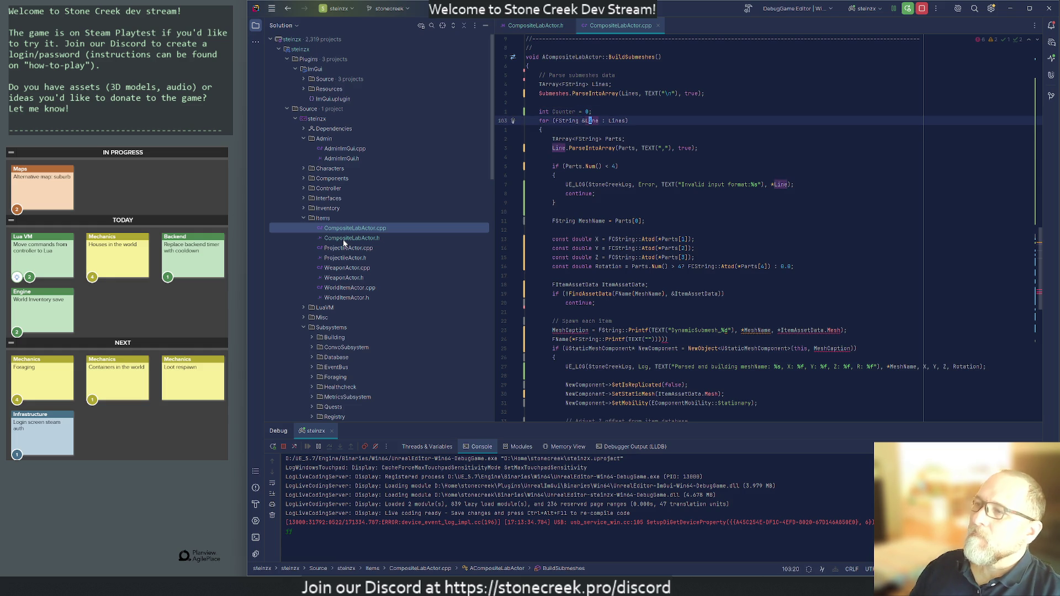
{"action": "key", "text": "j"}
{"action": "key", "text": "j"}
{"action": "key", "text": "j"}
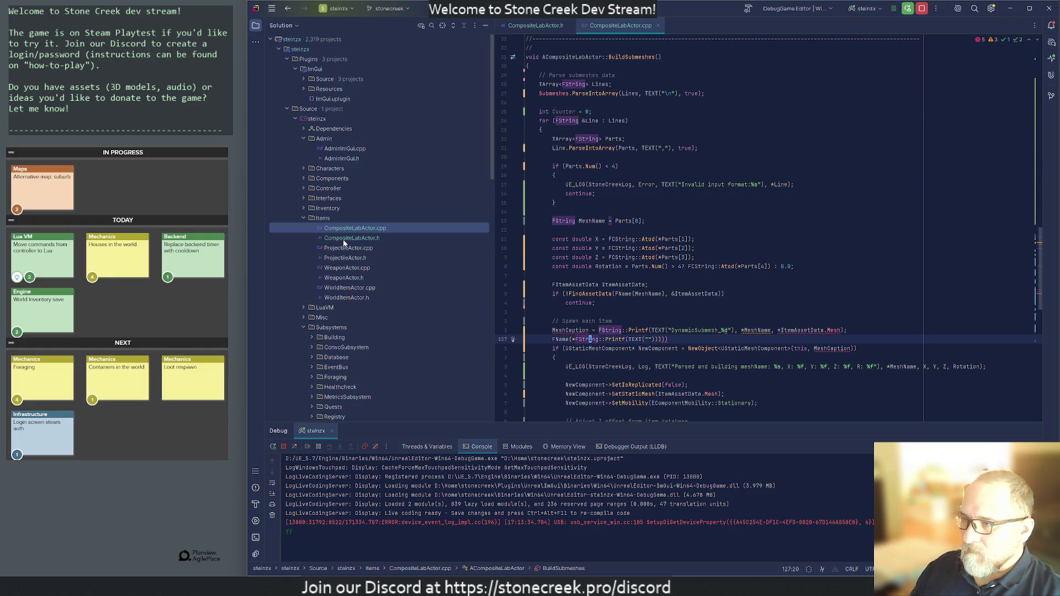
{"action": "key", "text": "k"}
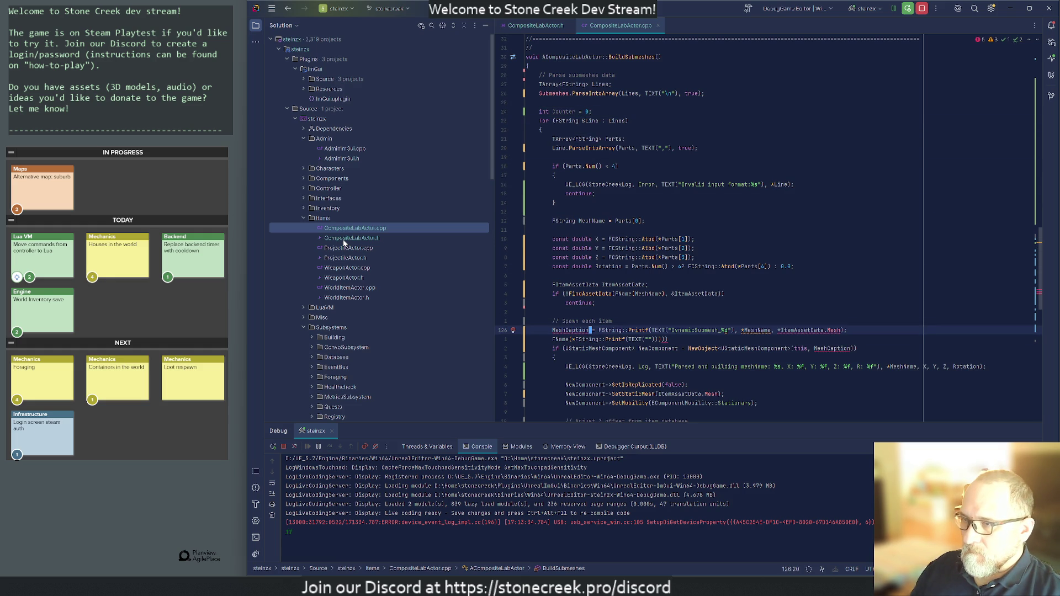
- Declare MeshCaption as FString, delete the empty FName line, and pass FName(MeshCaption) to NewObject
{"action": "key", "text": "shift+i"}
{"action": "type", "text": "FString"}
{"action": "key", "text": "Escape"}
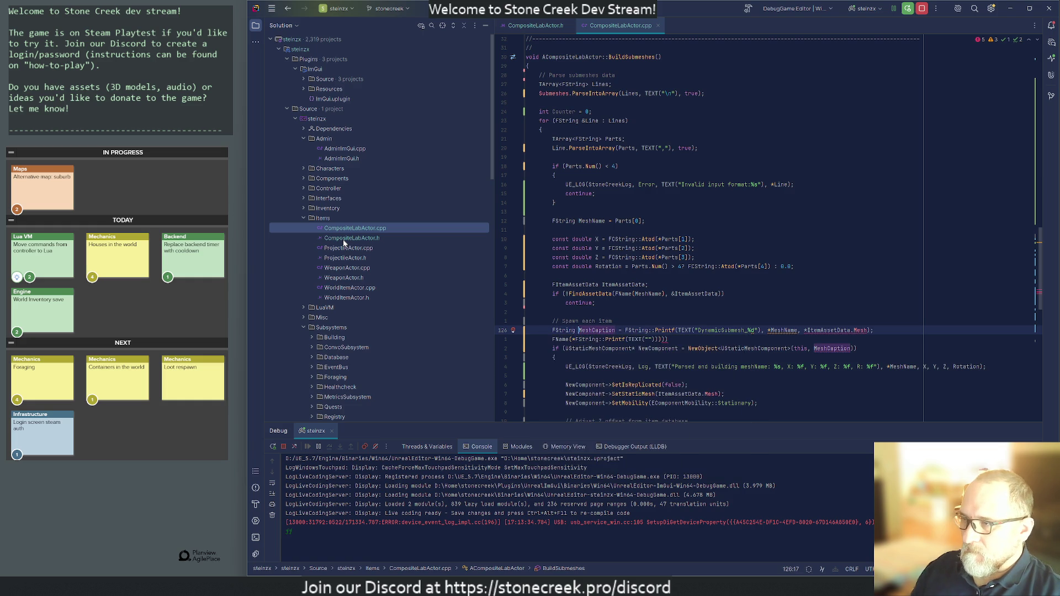
{"action": "key", "text": "j"}
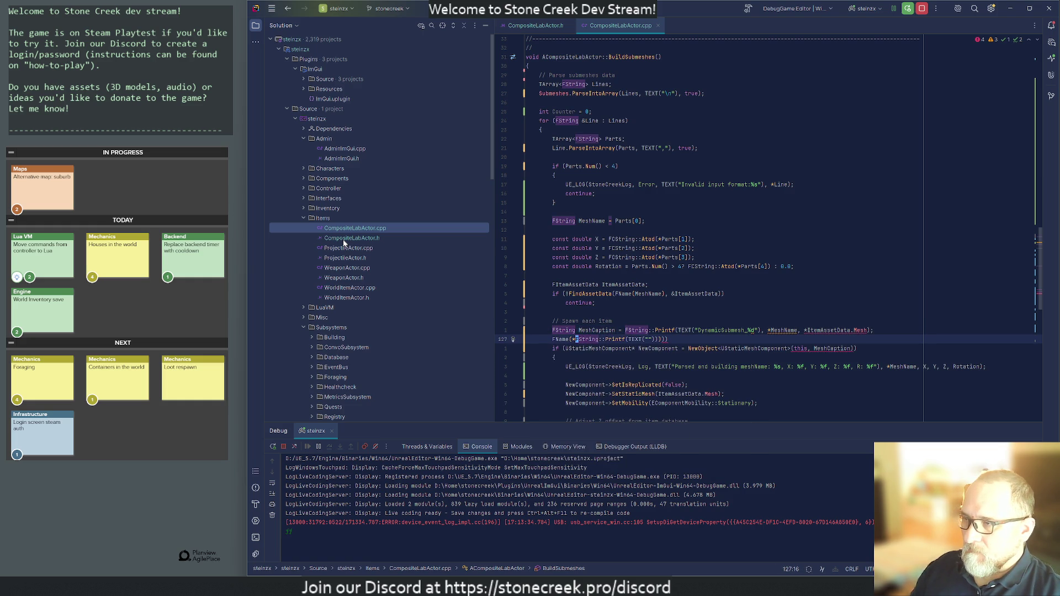
{"action": "key", "text": "d"}
{"action": "key", "text": "d"}
{"action": "key", "text": "W"}
{"action": "key", "text": "W"}
{"action": "key", "text": "W"}
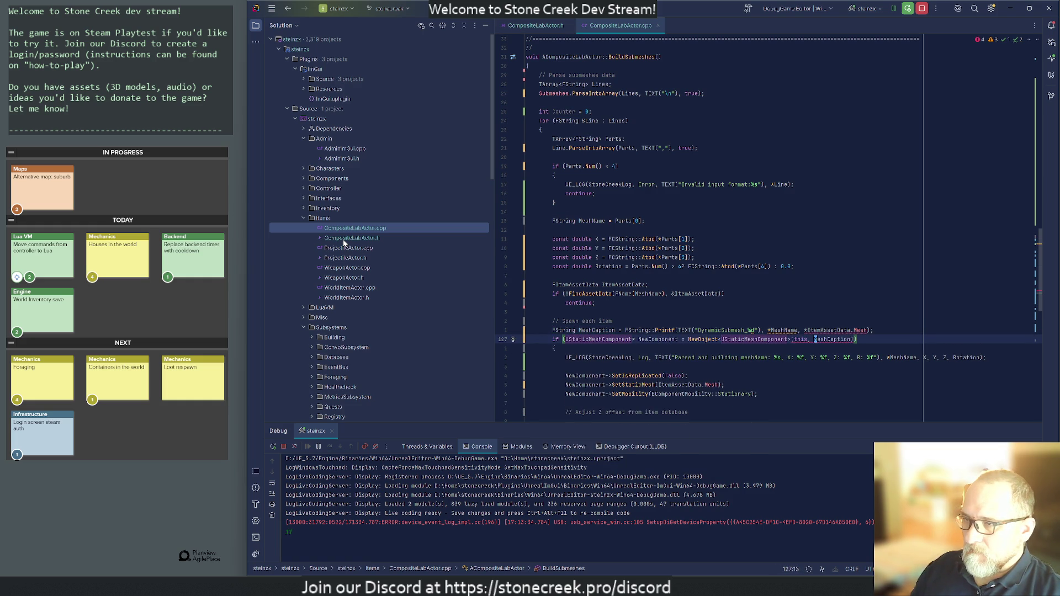
{"action": "type", "text": "is, FName("}
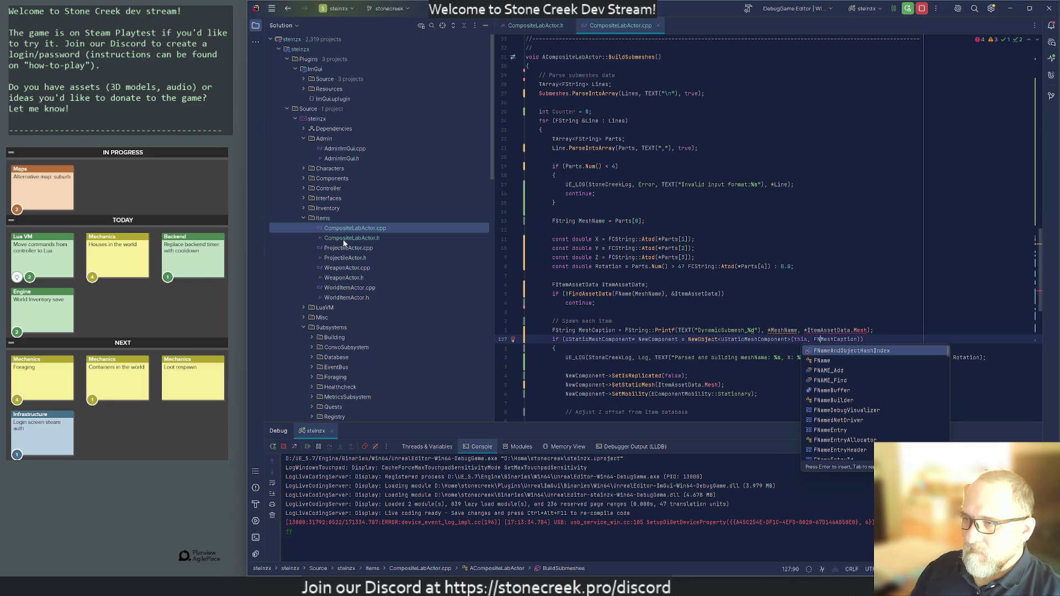
{"action": "key", "text": "Escape"}
{"action": "type", "text": "A)"}
{"action": "key", "text": "Escape"}
{"action": "key", "text": "j"}
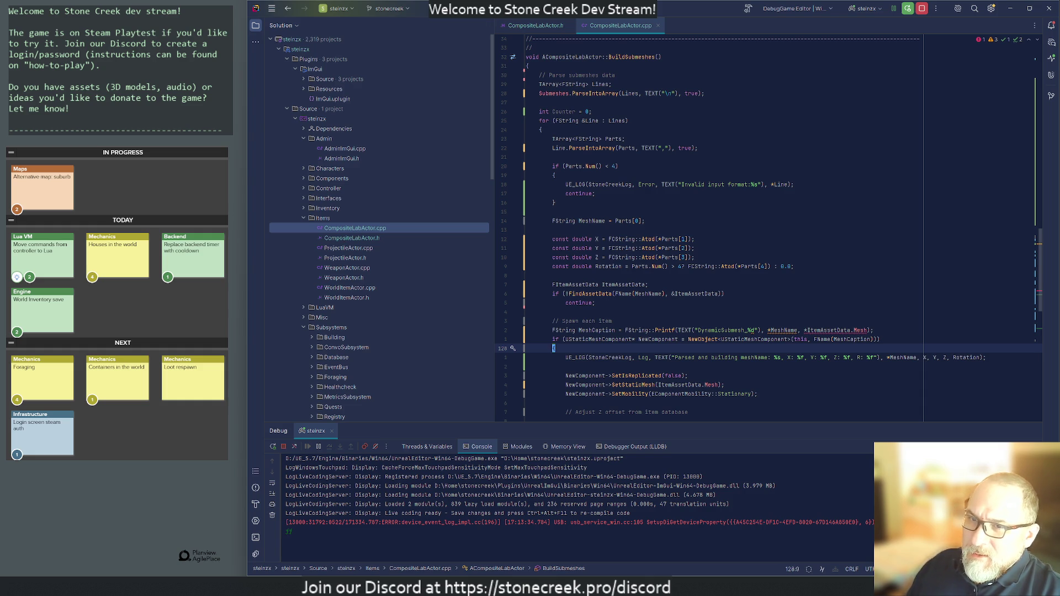
- Enter Counter++ as the first argument of the MeshCaption Printf call
{"action": "left_click", "coordinate": [761, 330]}
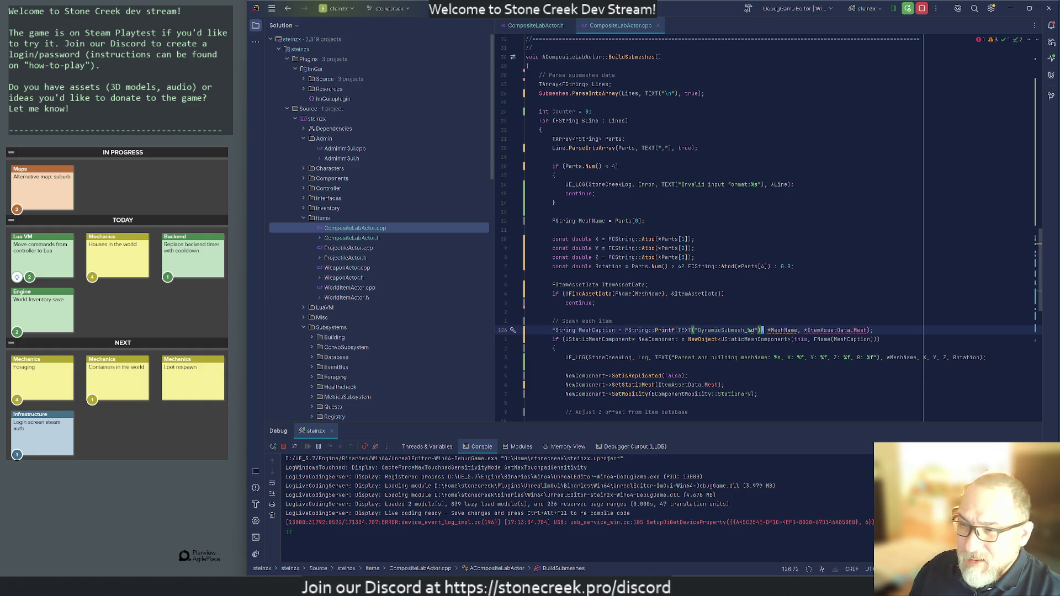
{"action": "key", "text": "Right"}
{"action": "key", "text": "Right"}
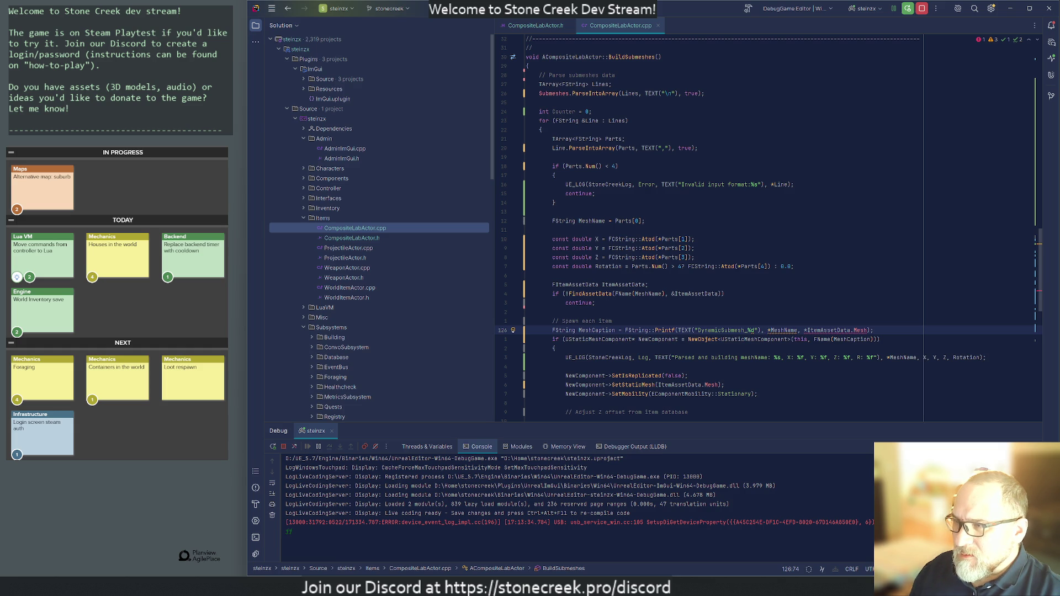
{"action": "type", "text": "Counter++"}
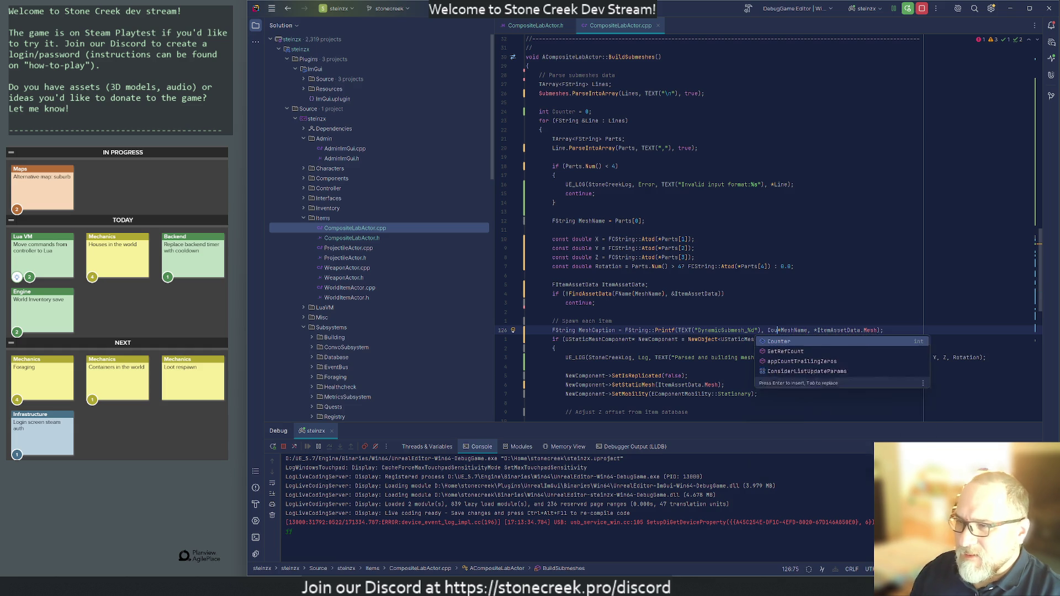
{"action": "type", "text": ")"}
- Make Counter++ the only Printf argument for MeshCaption, then return to Unreal Editor
{"action": "key", "text": "shift+End"}
{"action": "type", "text": ";"}
{"action": "key", "text": "Down"}
{"action": "key", "text": "Home"}
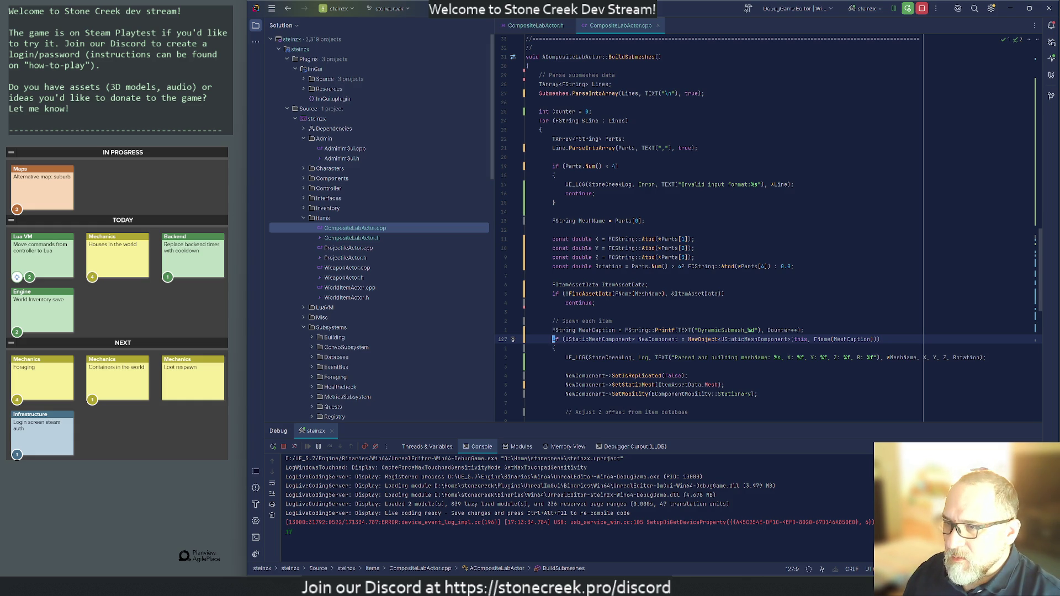
{"action": "scroll", "coordinate": [768, 228], "scroll_direction": "down", "scroll_amount": 3}
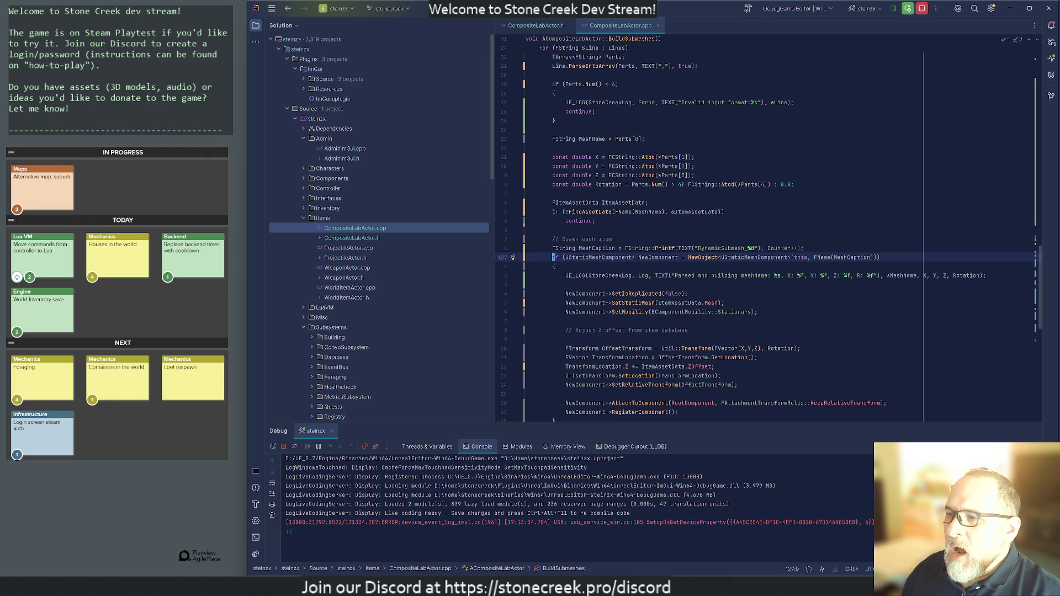
{"action": "scroll", "coordinate": [724, 393], "scroll_direction": "down", "scroll_amount": 3}
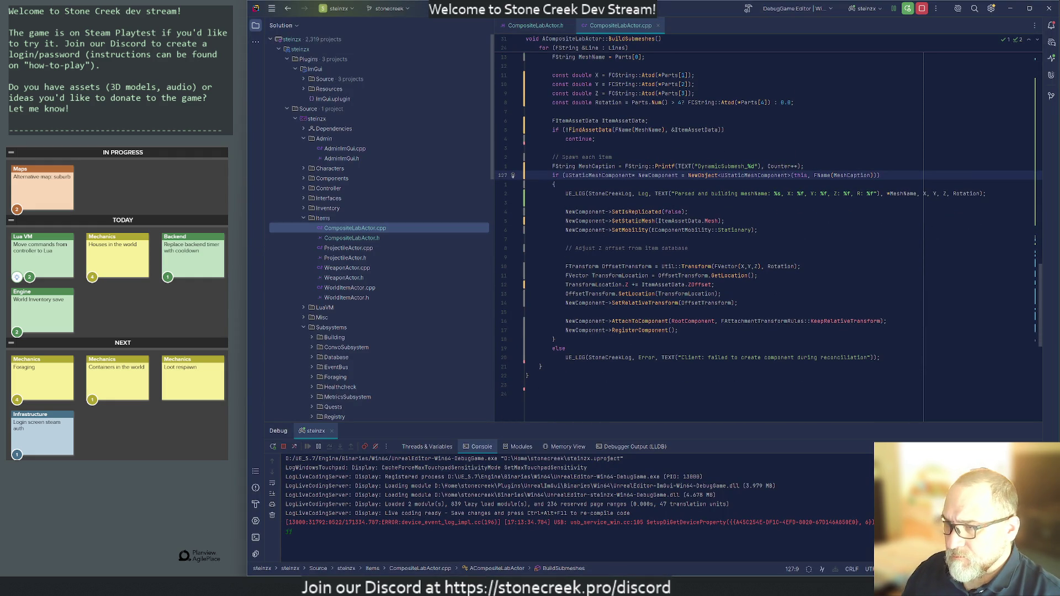
{"action": "scroll", "coordinate": [768, 228], "scroll_direction": "up", "scroll_amount": 3}
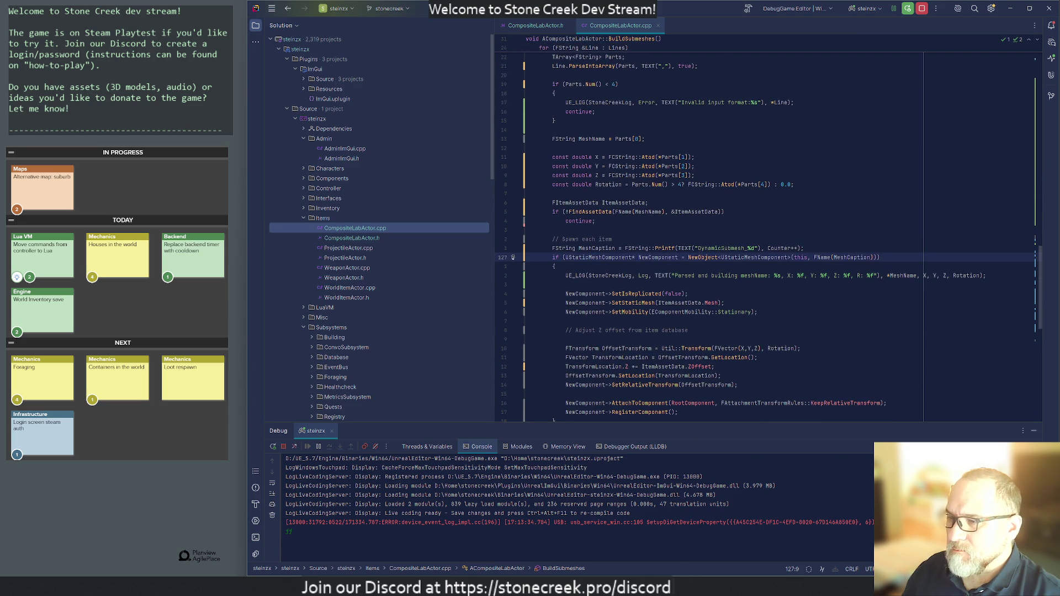
{"action": "key", "text": "alt+Tab"}
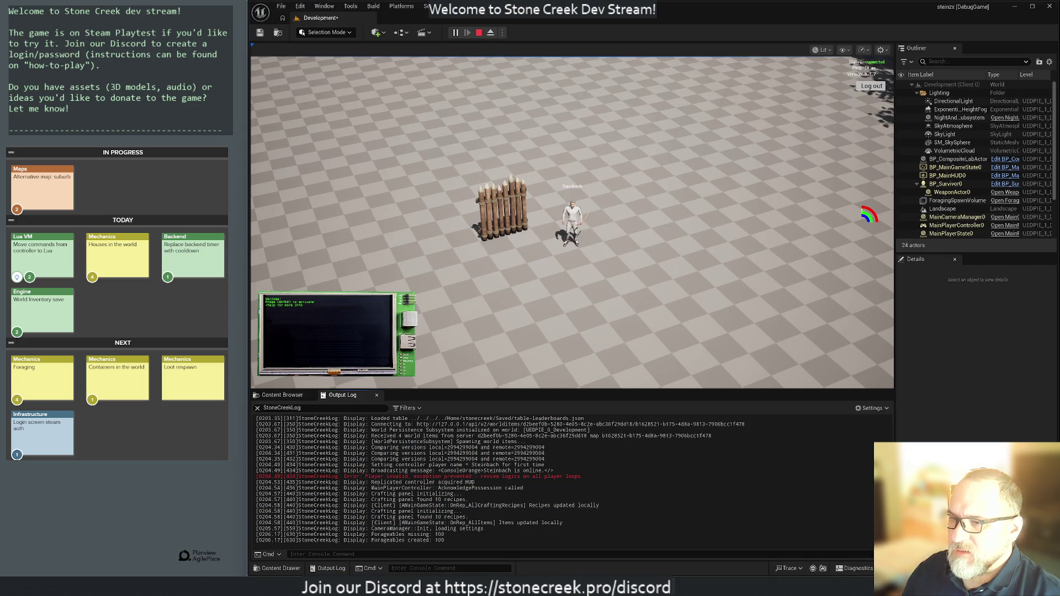
- Stop the play session and live-compile the edited code with Ctrl+Alt+F11
{"action": "left_click", "coordinate": [479, 33]}
{"action": "key", "text": "ctrl+alt+F11"}
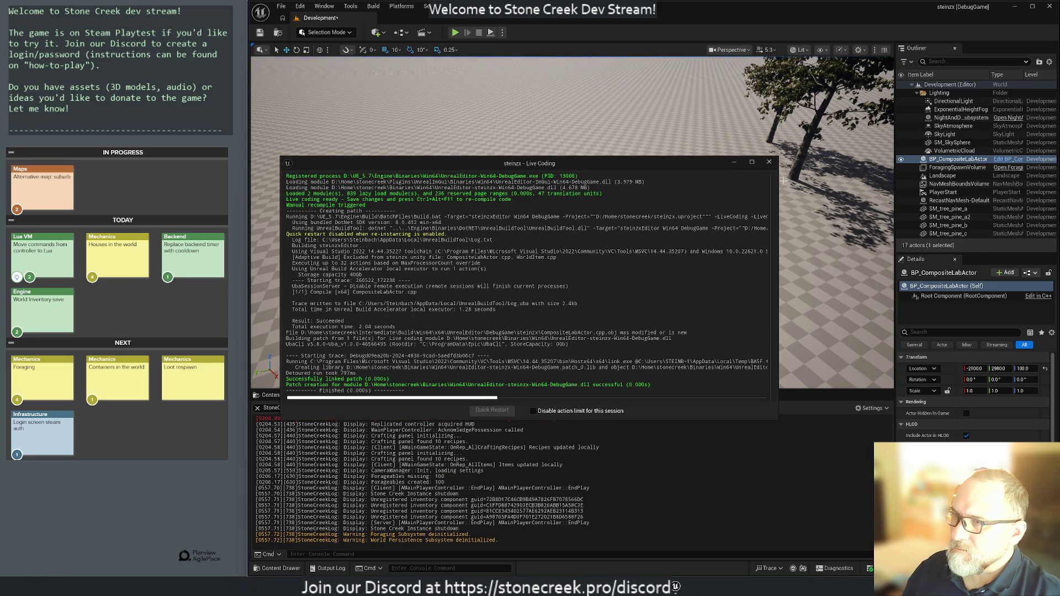
{"action": "left_click", "coordinate": [769, 162]}
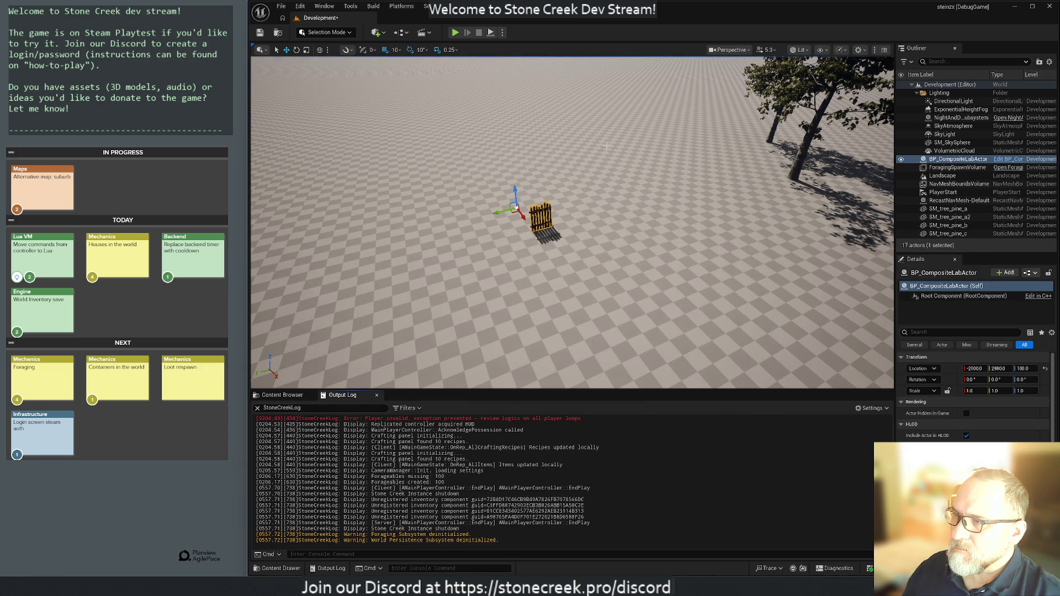
{"action": "left_click", "coordinate": [467, 159]}
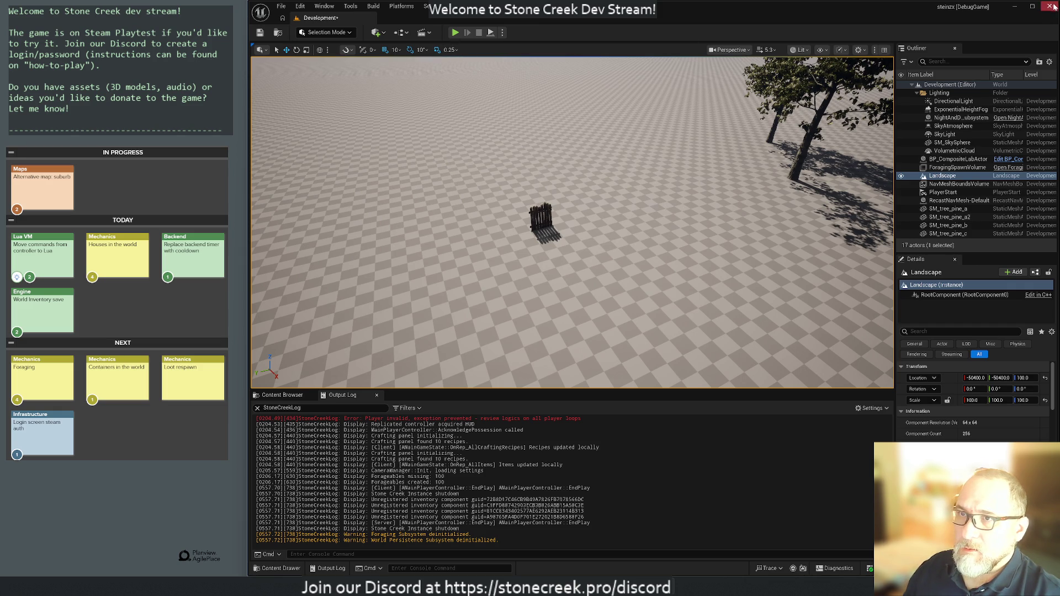
- Play-test the level, review the Output Log, then stop and clear the log
{"action": "left_click", "coordinate": [455, 32]}
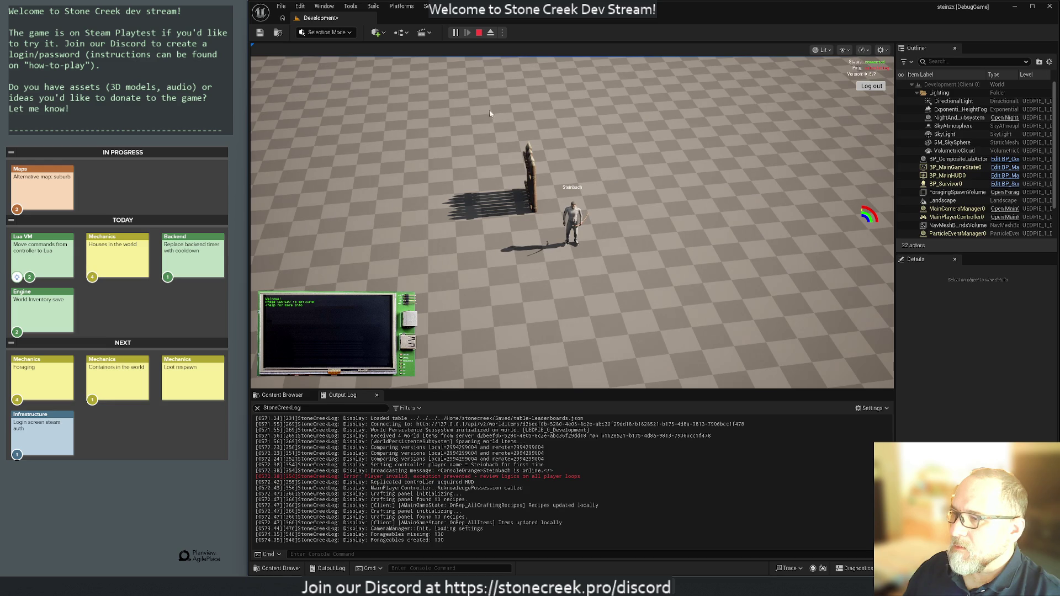
{"action": "scroll", "coordinate": [496, 480], "scroll_direction": "up", "scroll_amount": 3}
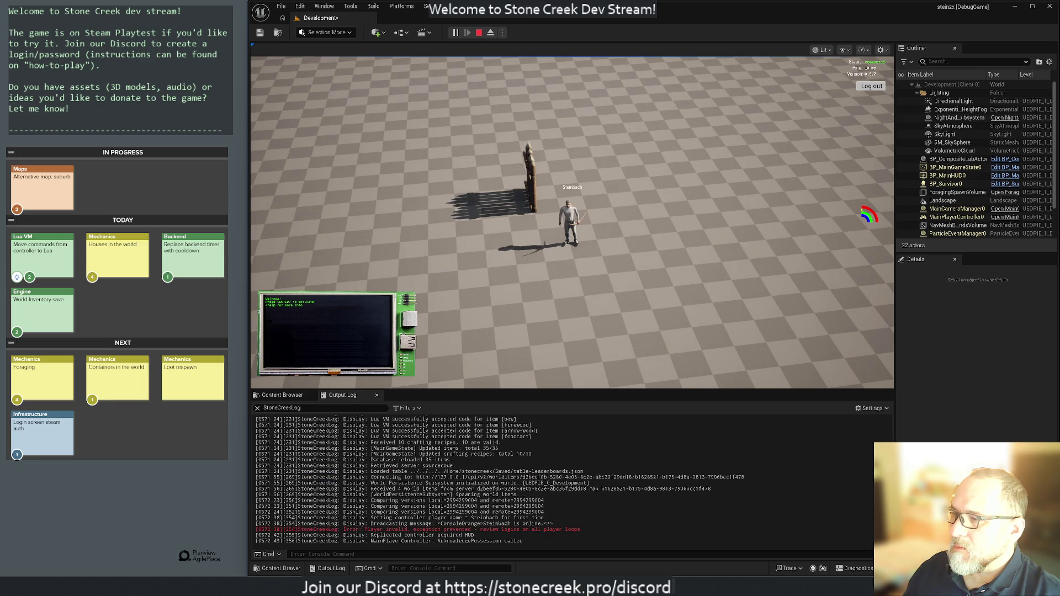
{"action": "scroll", "coordinate": [568, 480], "scroll_direction": "up", "scroll_amount": 6}
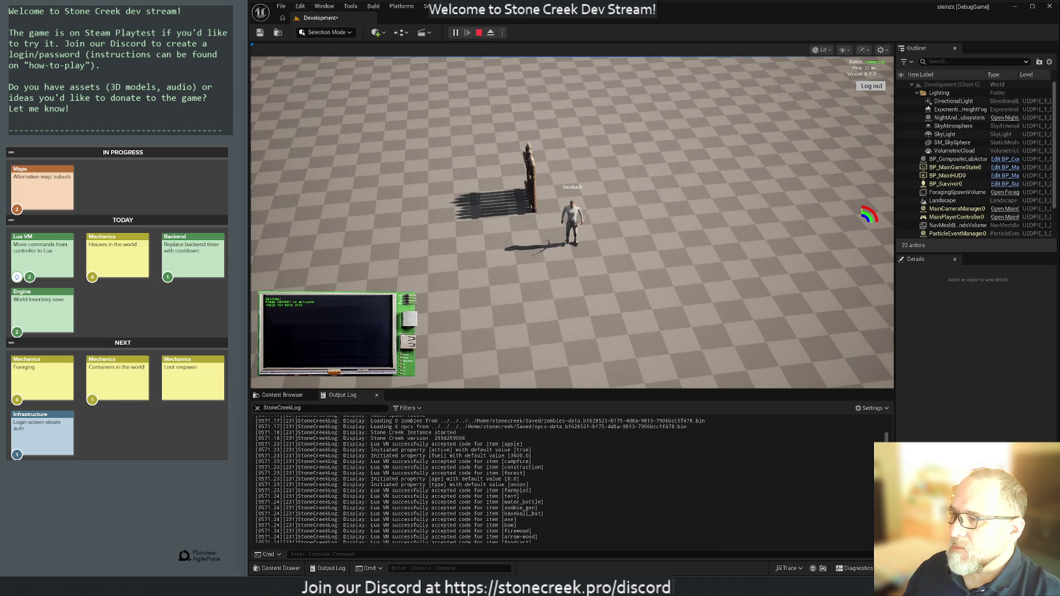
{"action": "scroll", "coordinate": [569, 480], "scroll_direction": "down", "scroll_amount": 8}
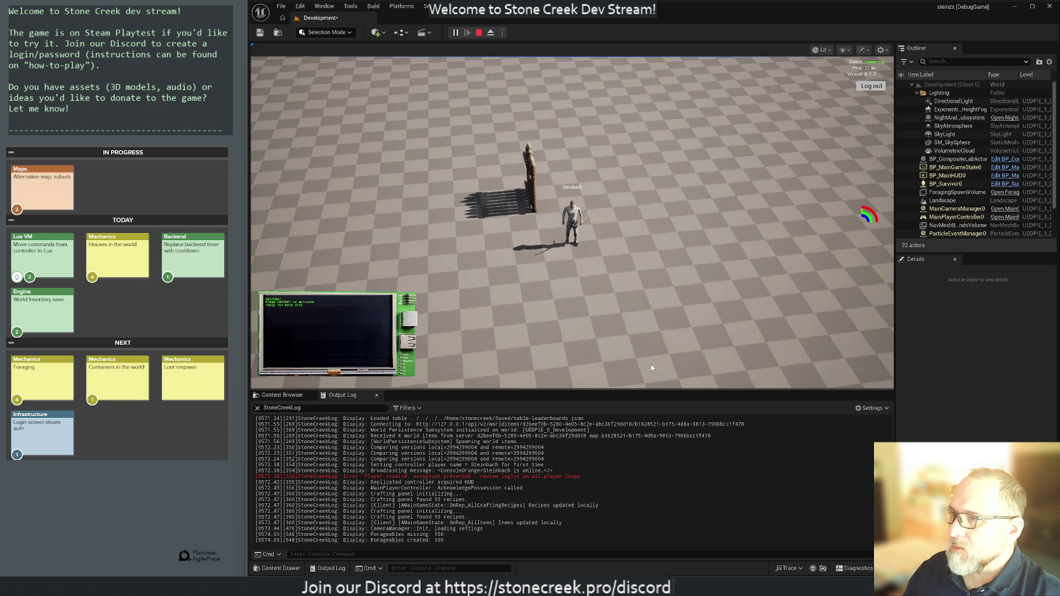
{"action": "key", "text": "Escape"}
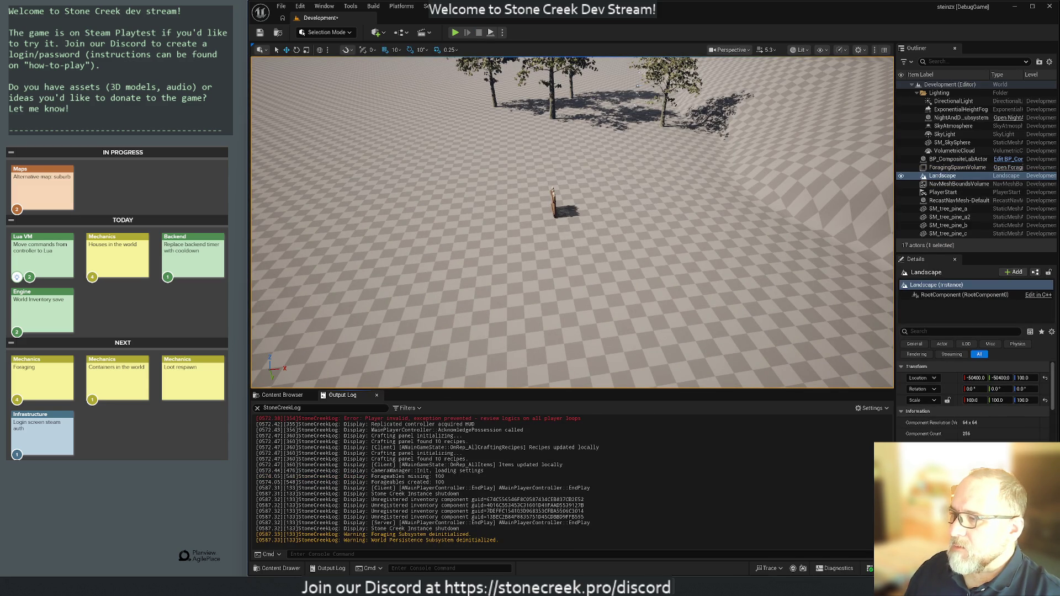
{"action": "right_click", "coordinate": [415, 457]}
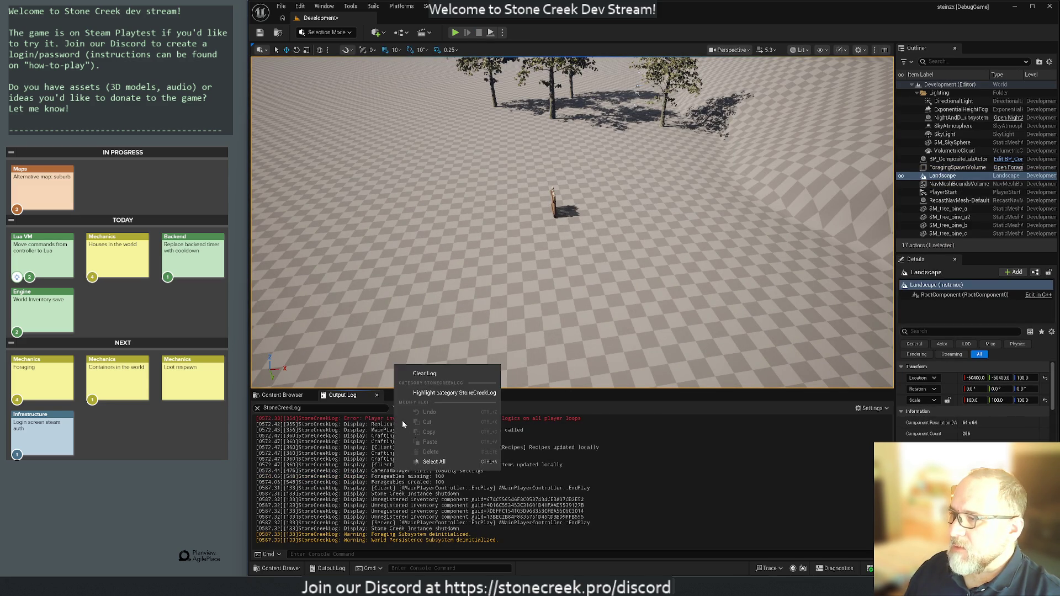
{"action": "left_click", "coordinate": [427, 373]}
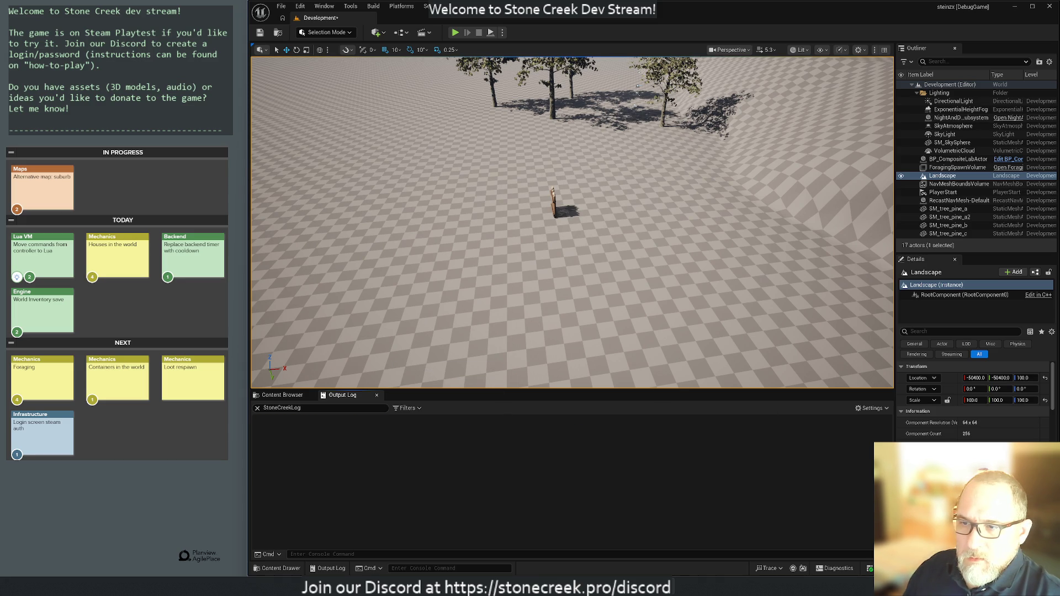
{"action": "left_click", "coordinate": [553, 198]}
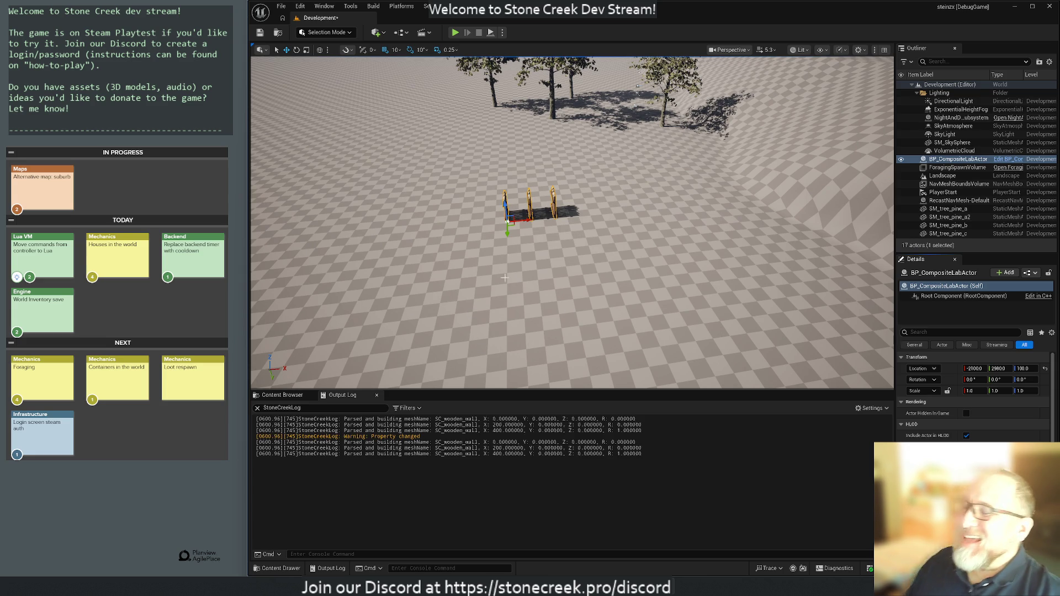
- Fly the viewport camera to the three wooden fence sections, then run and stop a play test
{"action": "right_click", "coordinate": [417, 248]}
{"action": "key", "text": "Escape"}
{"action": "mouse_move", "coordinate": [404, 206]}
{"action": "left_mouse_down"}
{"action": "mouse_move", "coordinate": [342, 207]}
{"action": "mouse_move", "coordinate": [381, 160]}
{"action": "mouse_move", "coordinate": [430, 53]}
{"action": "left_mouse_up"}
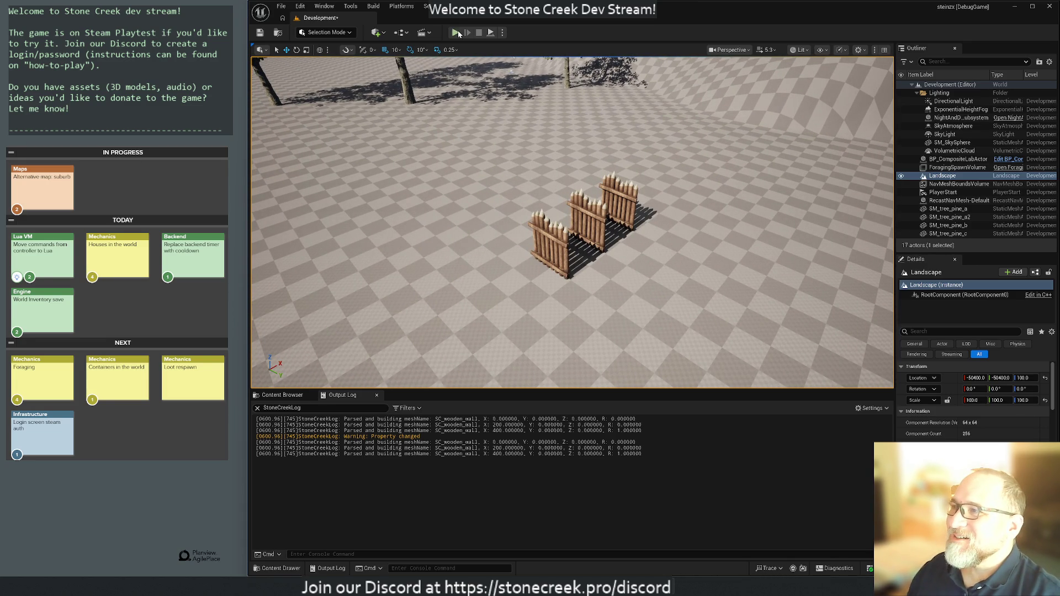
{"action": "left_click", "coordinate": [456, 32]}
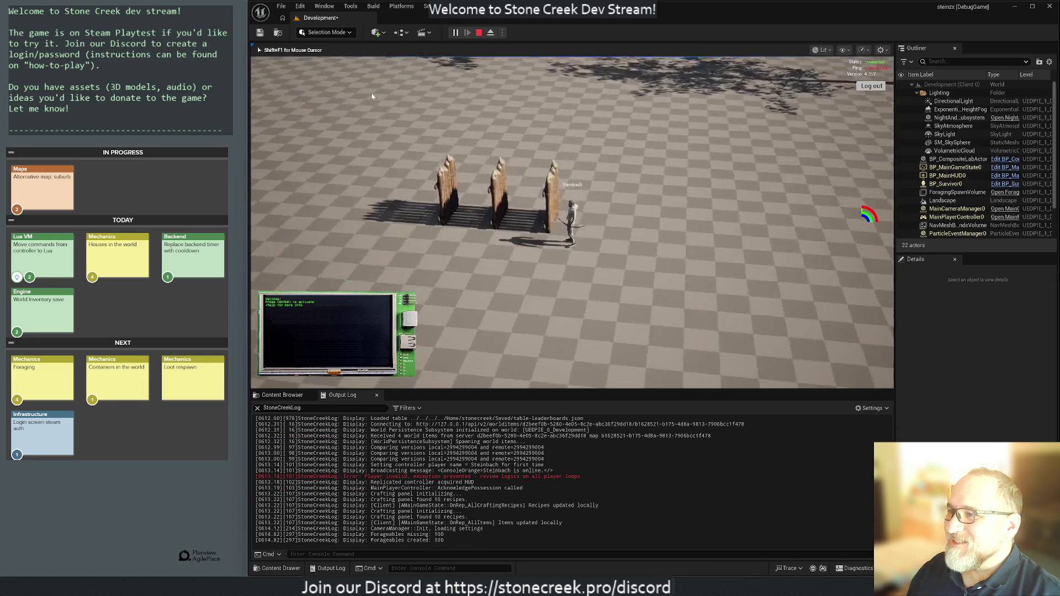
{"action": "left_click", "coordinate": [478, 32]}
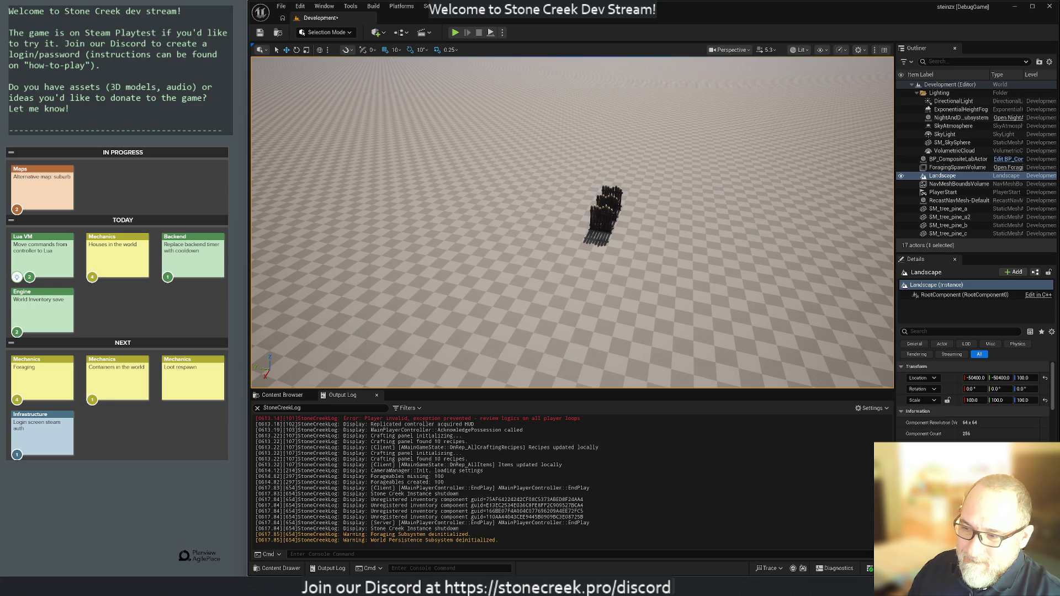
- Copy the SM_Roof and SM_Wall coordinate lines from Cygwin and select the composite actor in Unreal
{"action": "key", "text": "alt+Tab"}
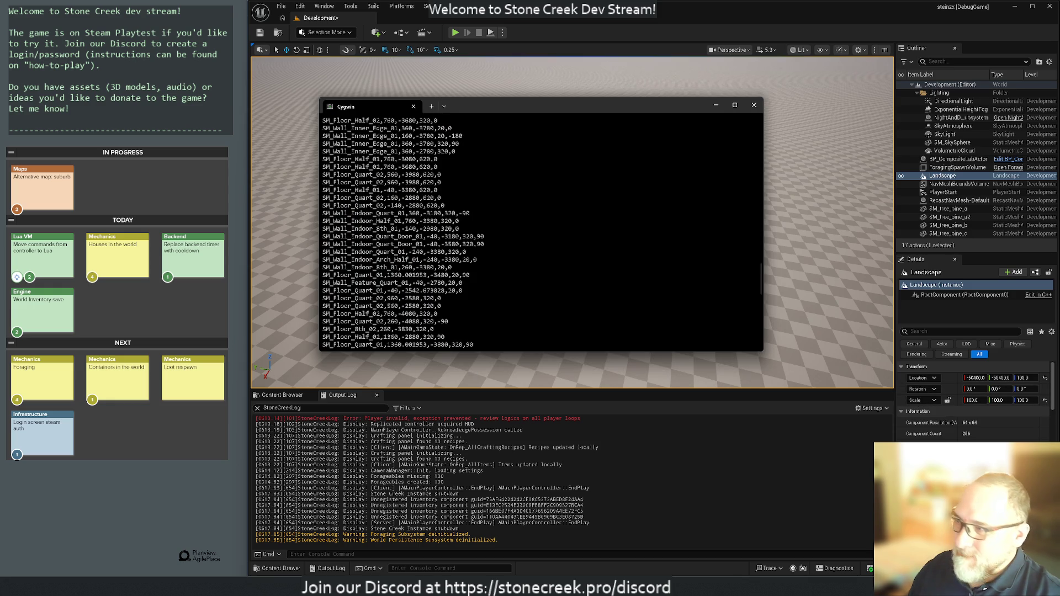
{"action": "scroll", "coordinate": [488, 283], "scroll_direction": "up", "scroll_amount": 10}
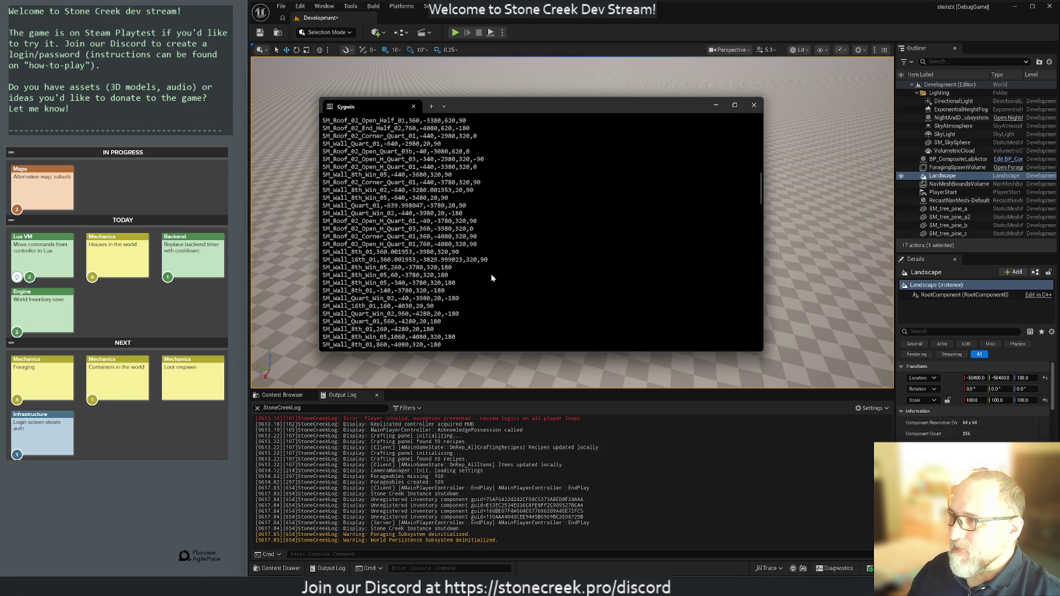
{"action": "scroll", "coordinate": [491, 278], "scroll_direction": "up", "scroll_amount": 1}
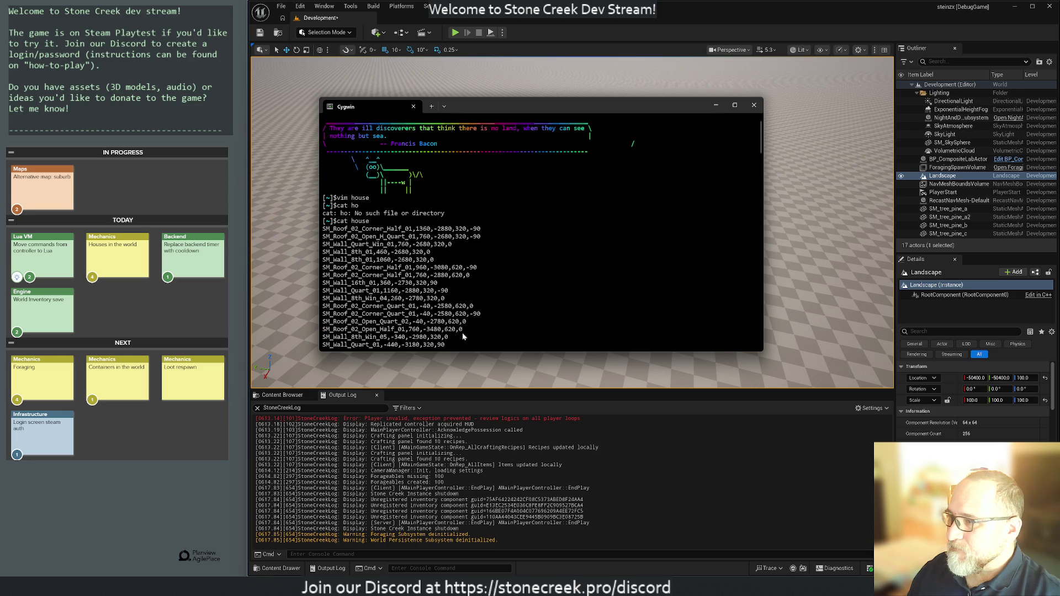
{"action": "mouse_move", "coordinate": [419, 335]}
{"action": "left_mouse_down"}
{"action": "mouse_move", "coordinate": [309, 244]}
{"action": "mouse_move", "coordinate": [269, 235]}
{"action": "left_mouse_up"}
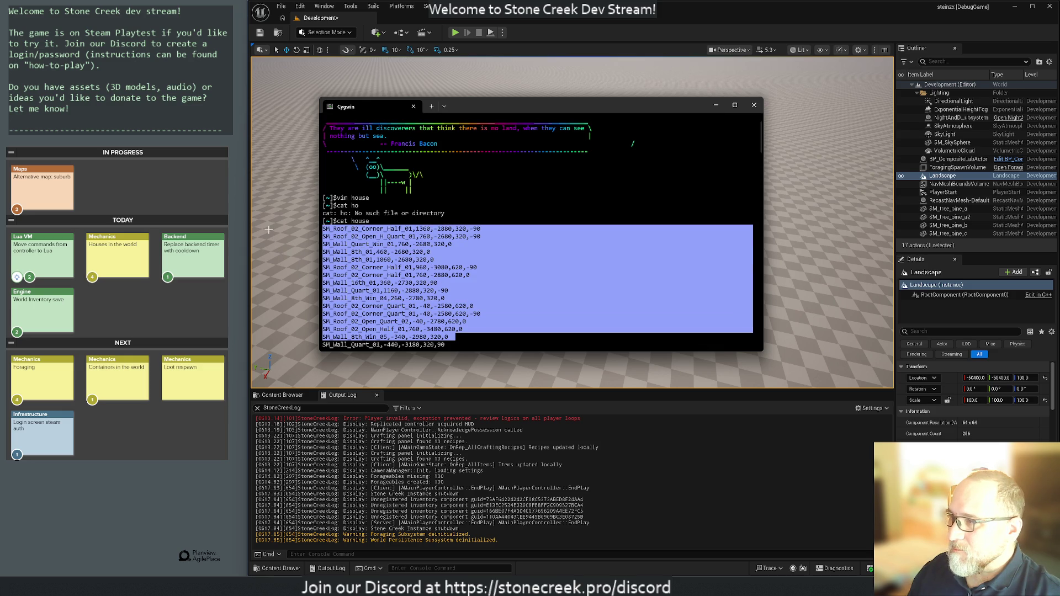
{"action": "key", "text": "ctrl+c"}
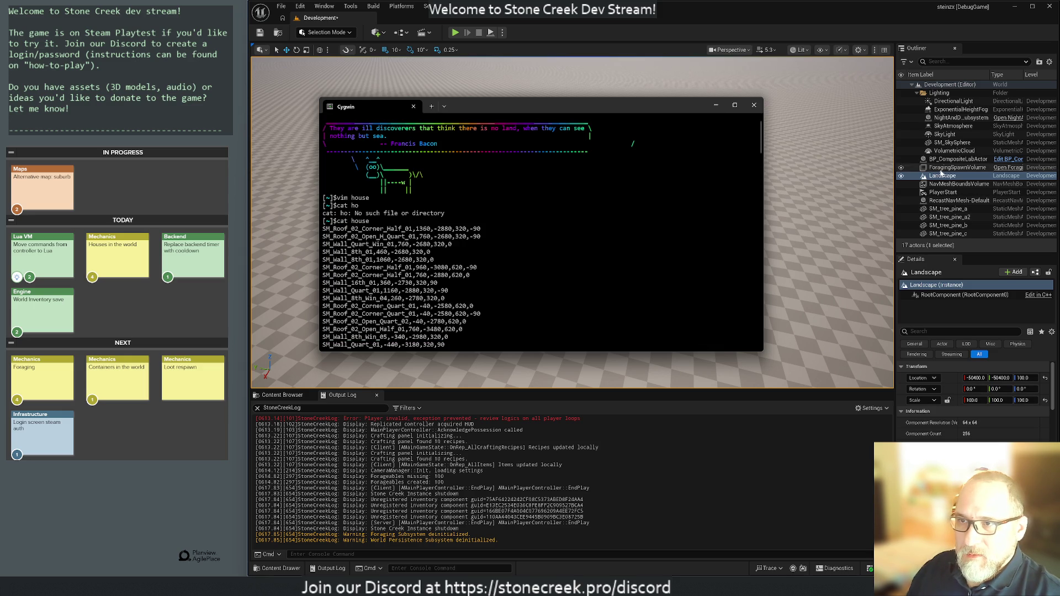
{"action": "left_click", "coordinate": [944, 176]}
{"action": "left_click", "coordinate": [599, 211]}
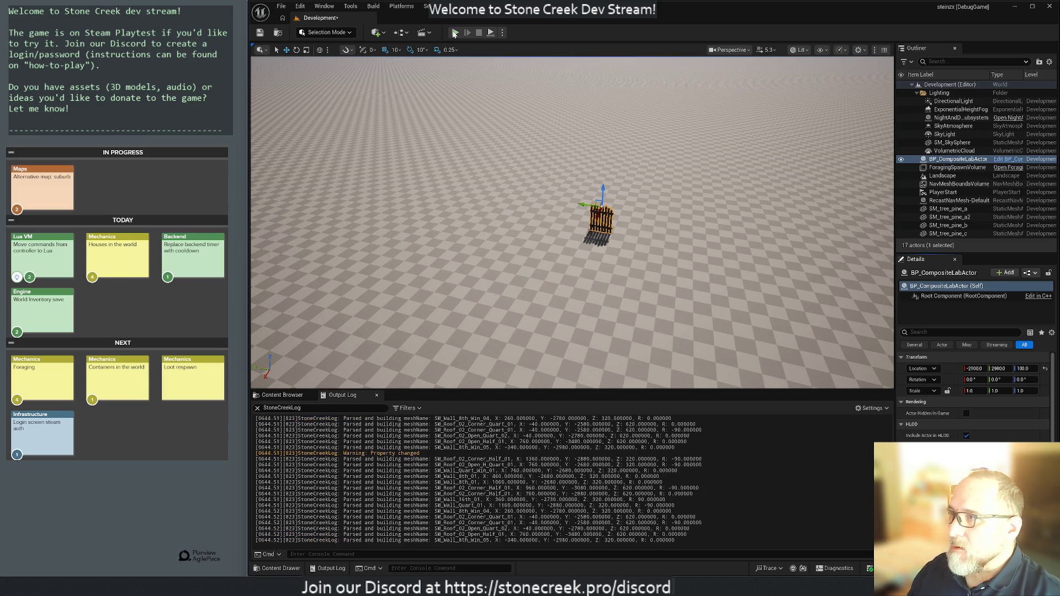
- Test-play, inspect the generated house's walls and pitched roofs from an overview, then play again
{"action": "key", "text": "alt+p"}
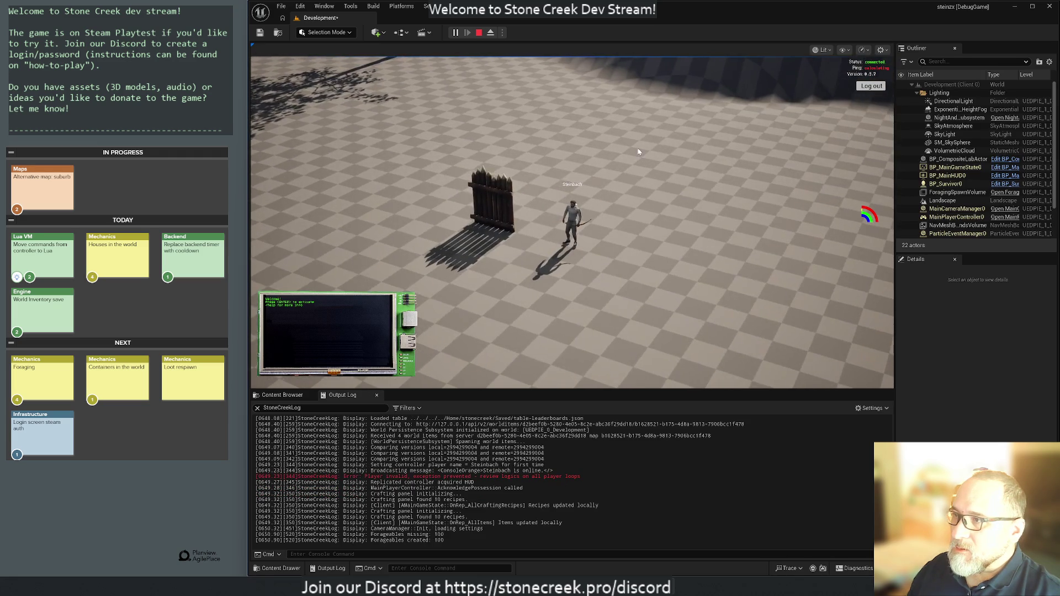
{"action": "left_click", "coordinate": [479, 33]}
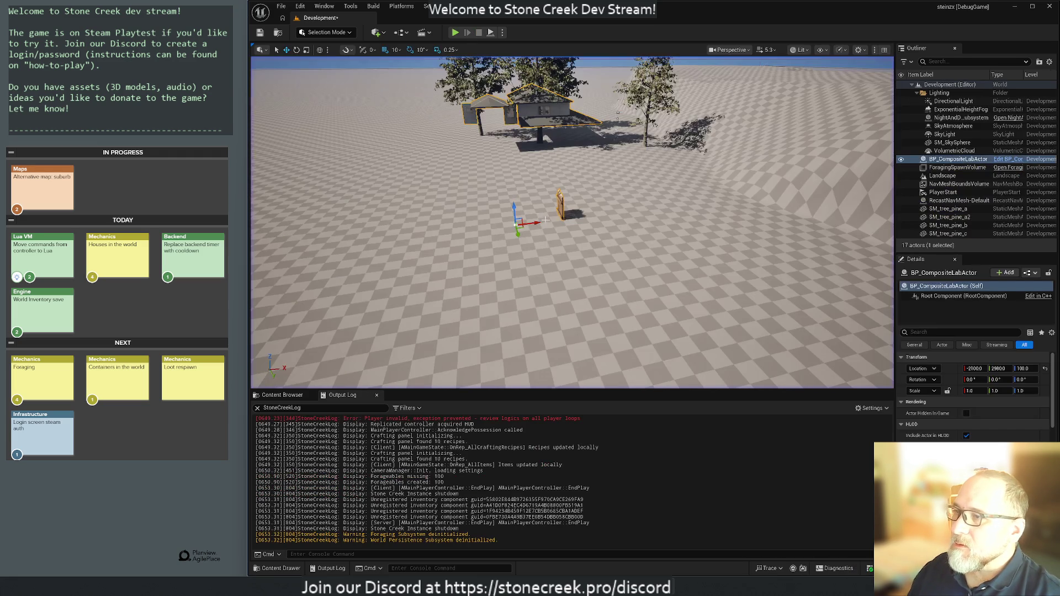
{"action": "left_click_drag", "start_coordinate": [430, 197], "coordinate": [427, 194]}
{"action": "mouse_move", "coordinate": [514, 264]}
{"action": "left_mouse_down"}
{"action": "mouse_move", "coordinate": [504, 236]}
{"action": "mouse_move", "coordinate": [367, 106]}
{"action": "mouse_move", "coordinate": [289, 102]}
{"action": "left_mouse_up"}
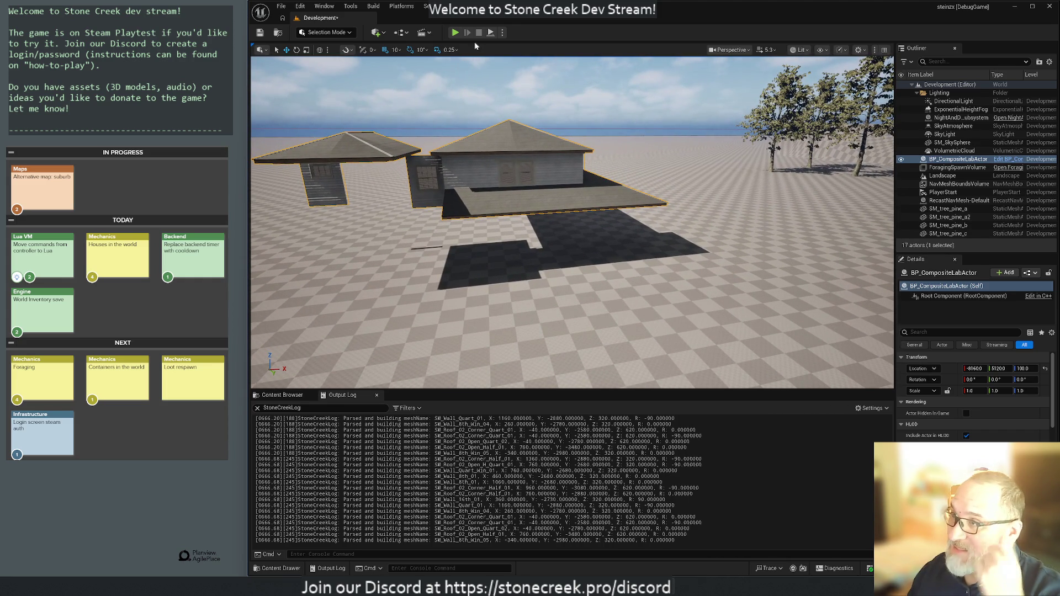
{"action": "left_click", "coordinate": [456, 32]}
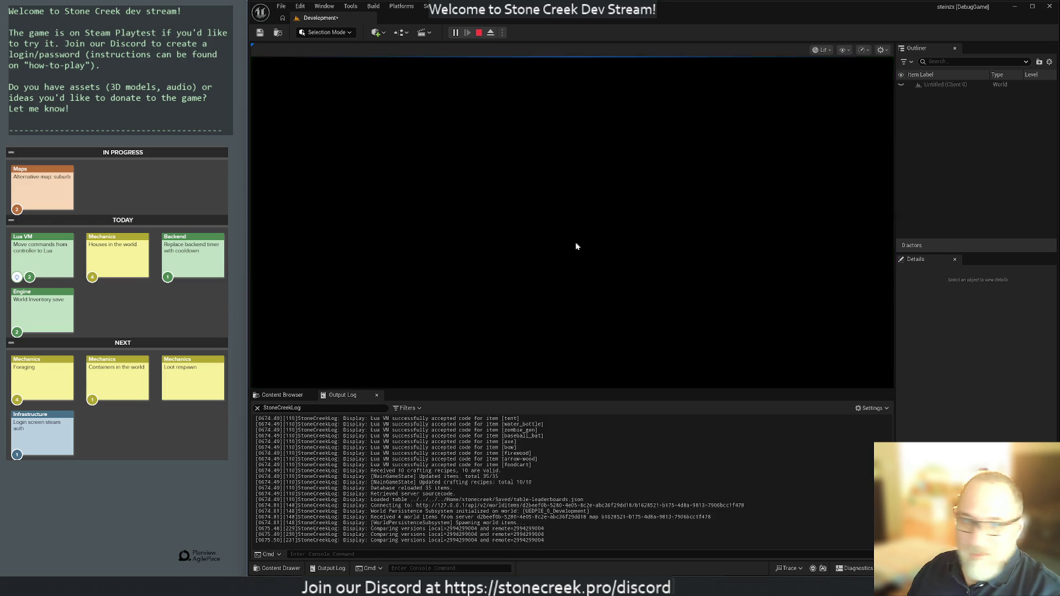
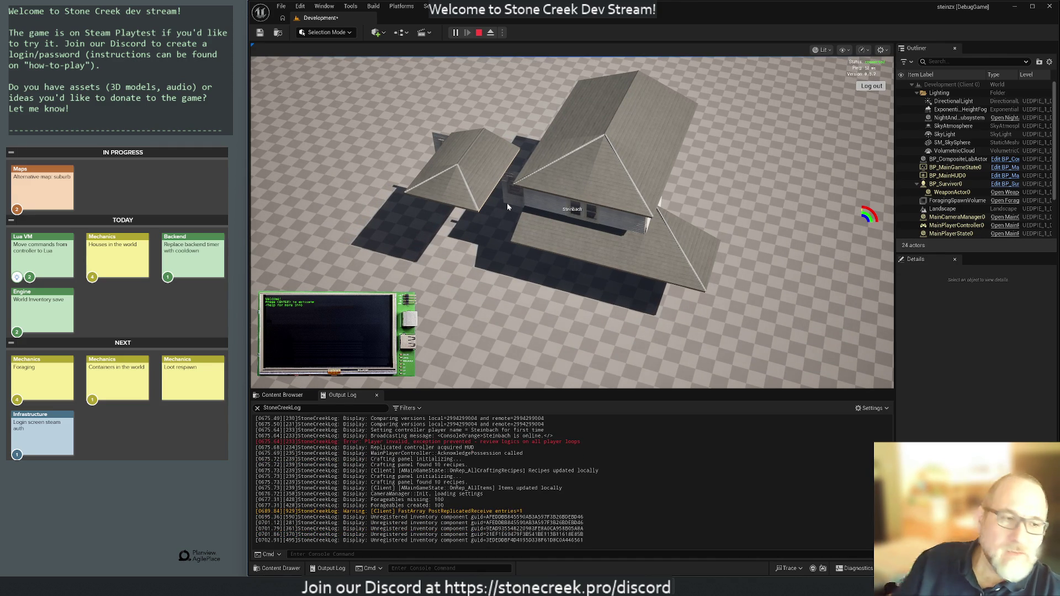
- Take control of the running game, move briefly, then stop the Play-In-Editor session
{"action": "left_click", "coordinate": [544, 265]}
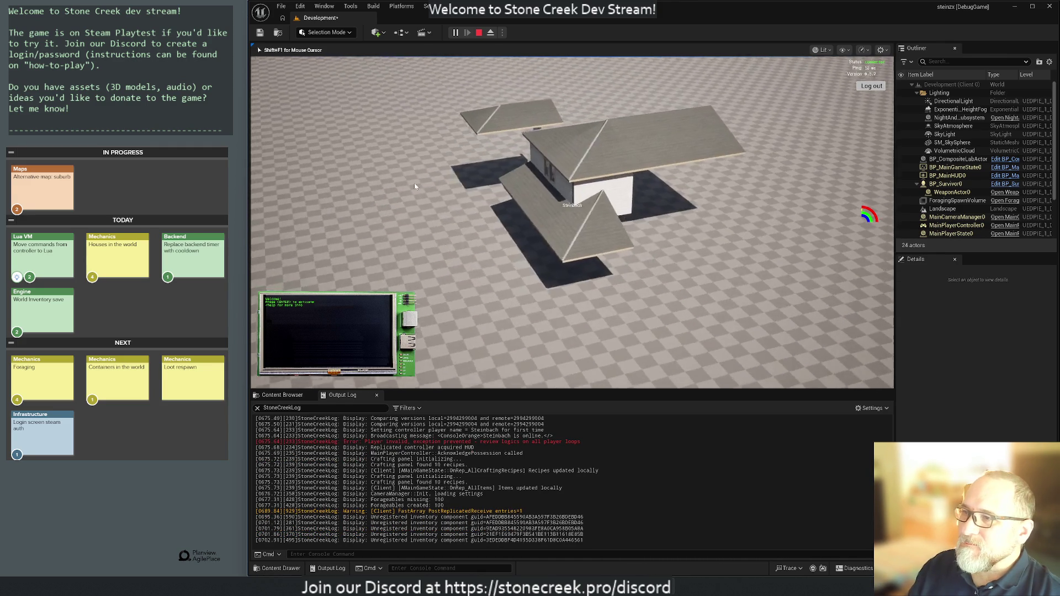
{"action": "key", "text": "d"}
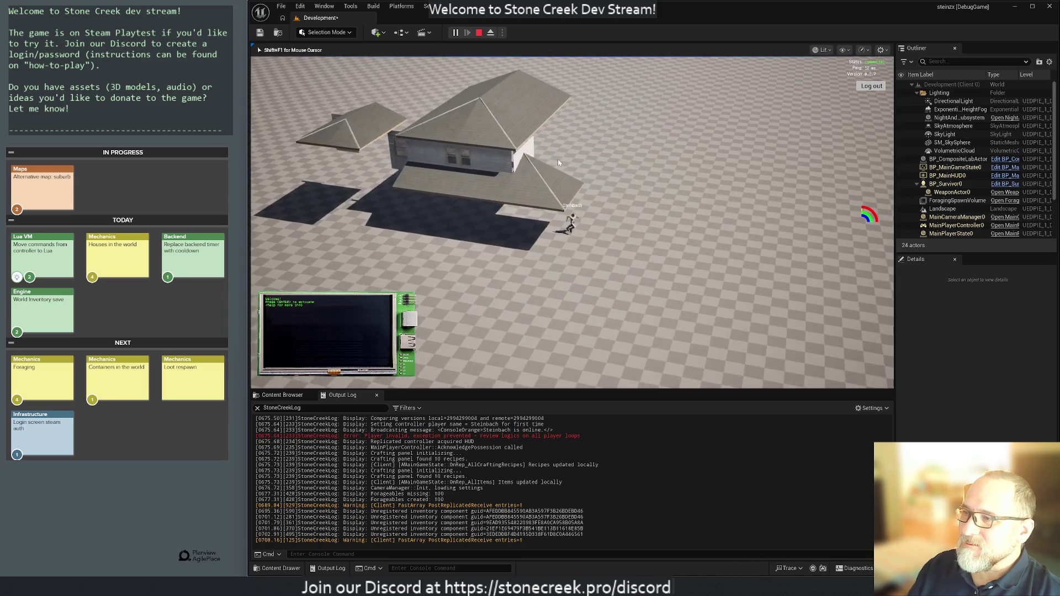
{"action": "key", "text": "Escape"}
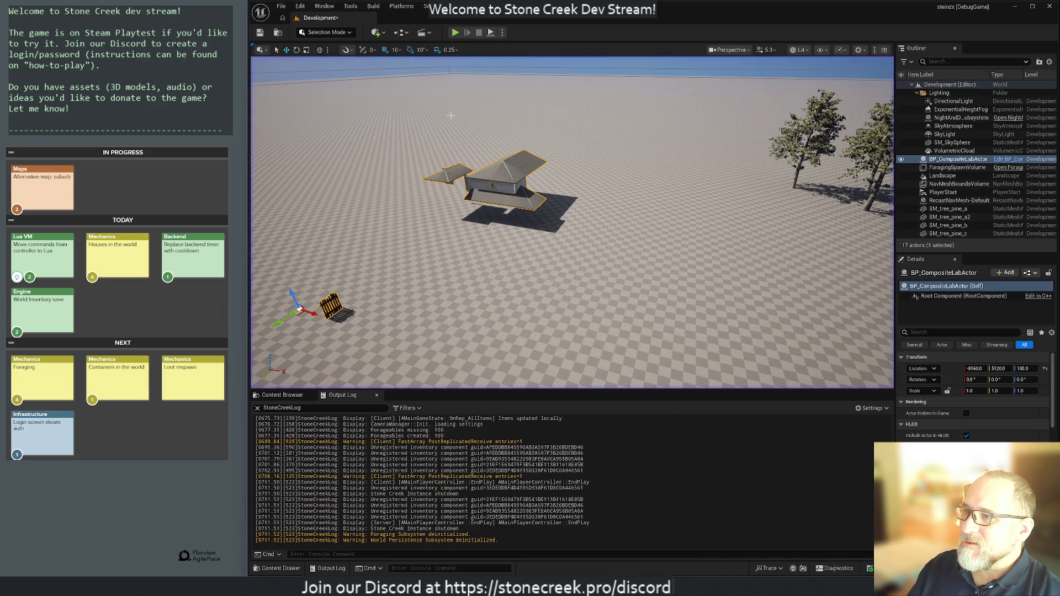
- Inspect the house actor's Submeshes lines in Details, then select the Landscape
{"action": "left_click_drag", "start_coordinate": [387, 257], "coordinate": [388, 276]}
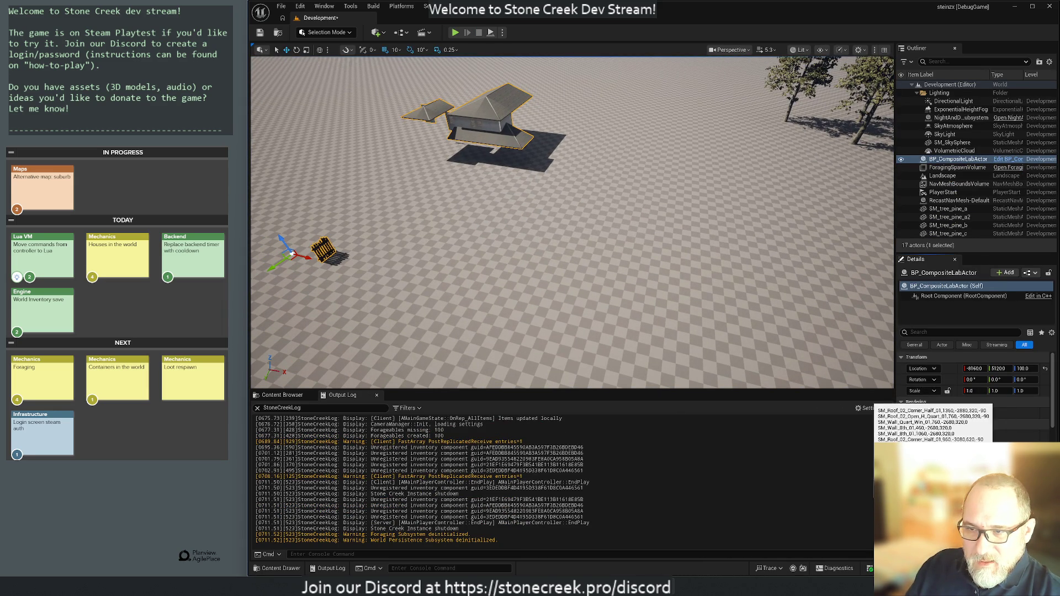
{"action": "scroll", "coordinate": [974, 409], "scroll_direction": "down", "scroll_amount": 5}
{"action": "left_click", "coordinate": [999, 414]}
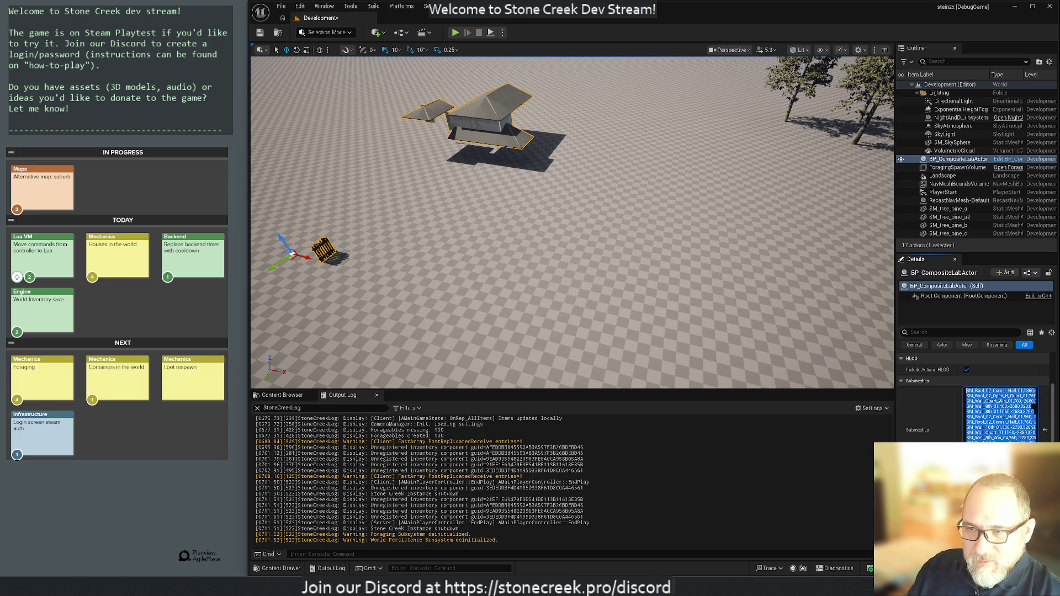
{"action": "left_click_drag", "start_coordinate": [965, 406], "coordinate": [1032, 441]}
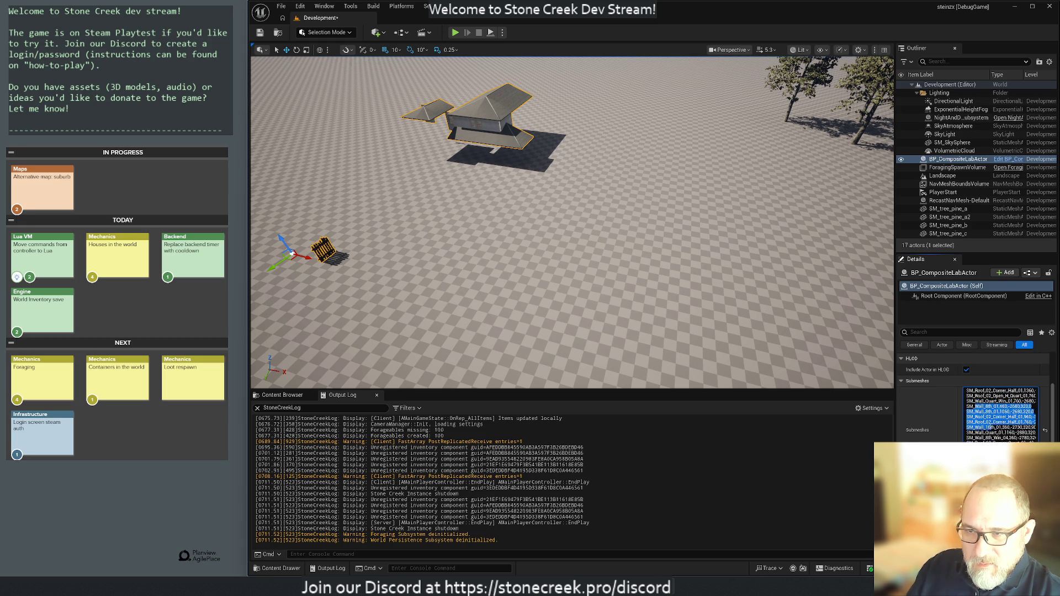
{"action": "left_click", "coordinate": [996, 422]}
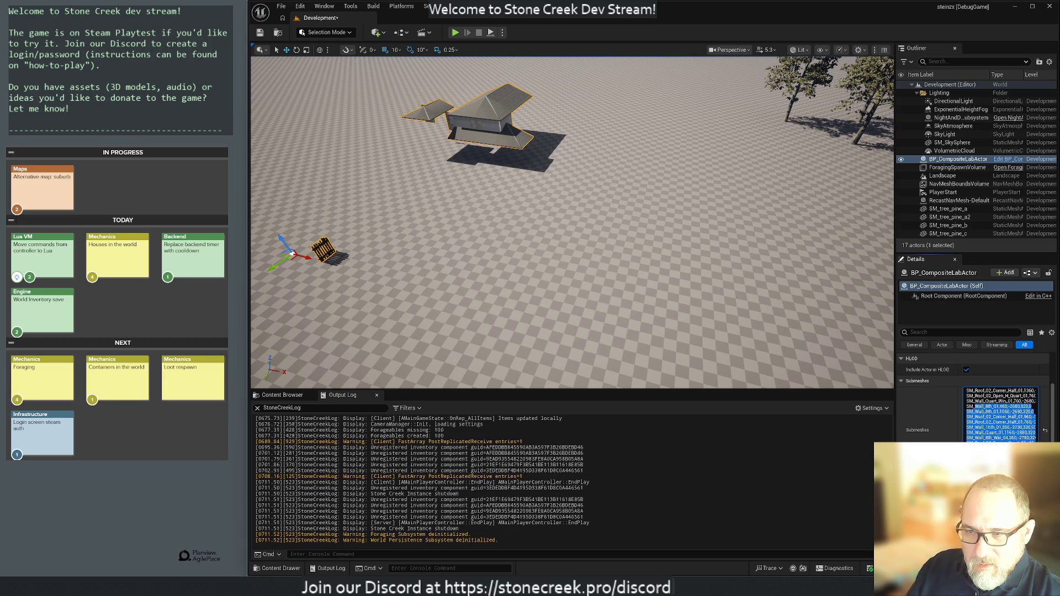
{"action": "left_click", "coordinate": [482, 261]}
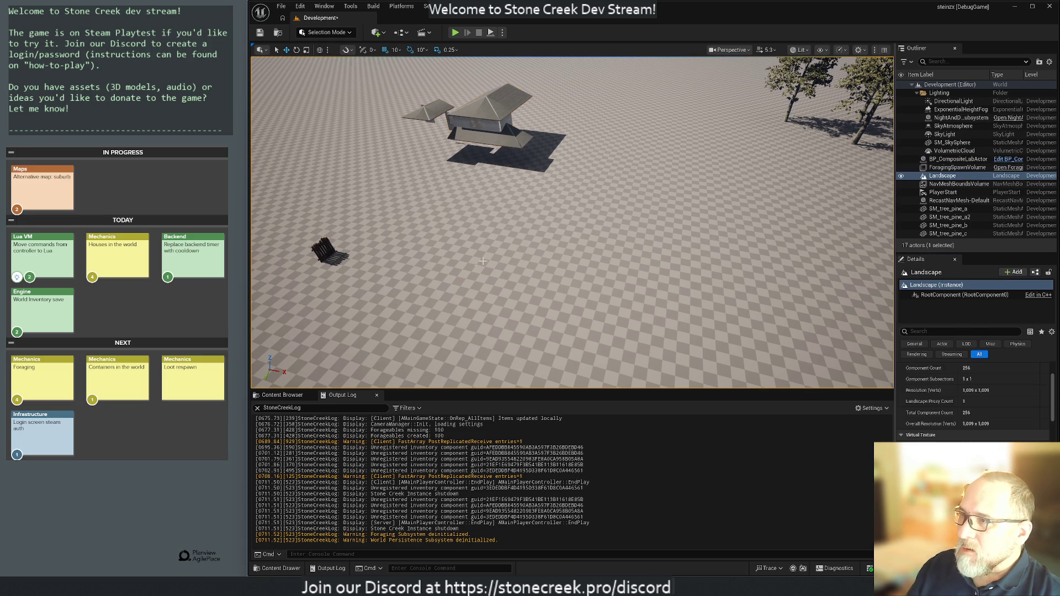
- Select BP_CompositeLabActor, delete all its Submeshes text and commit the empty value
{"action": "mouse_move", "coordinate": [482, 261]}
{"action": "left_mouse_down"}
{"action": "mouse_move", "coordinate": [482, 199]}
{"action": "mouse_move", "coordinate": [404, 204]}
{"action": "left_mouse_up"}
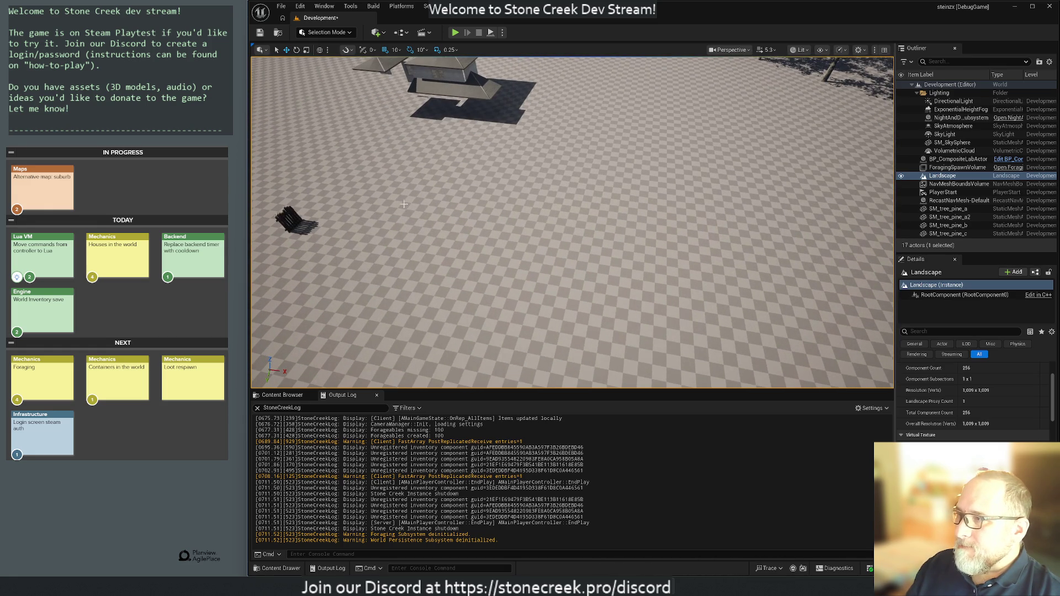
{"action": "left_click", "coordinate": [423, 70]}
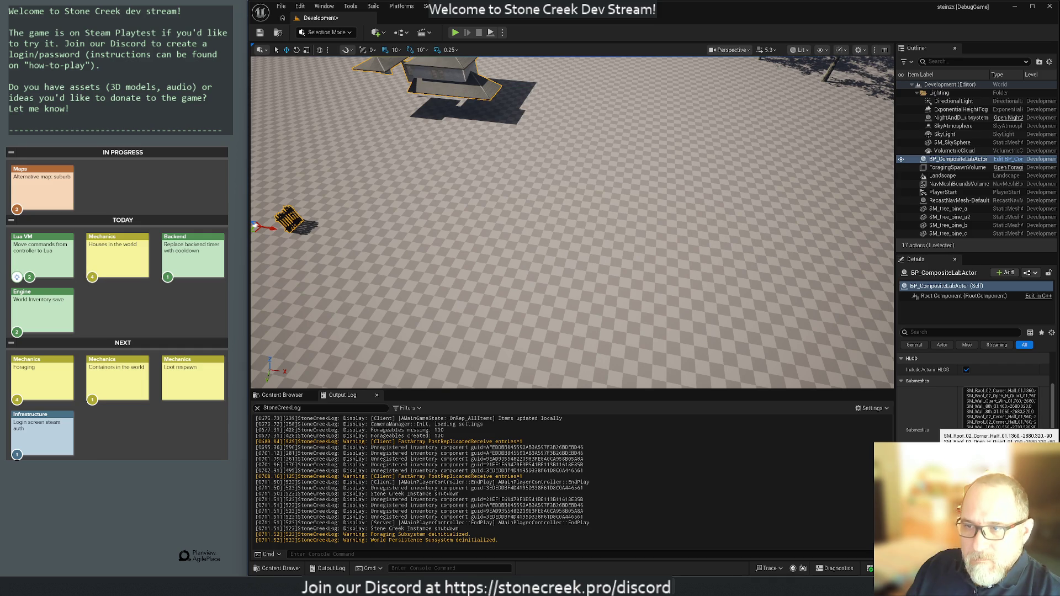
{"action": "scroll", "coordinate": [974, 397], "scroll_direction": "down", "scroll_amount": 2}
{"action": "scroll", "coordinate": [974, 403], "scroll_direction": "up", "scroll_amount": 3}
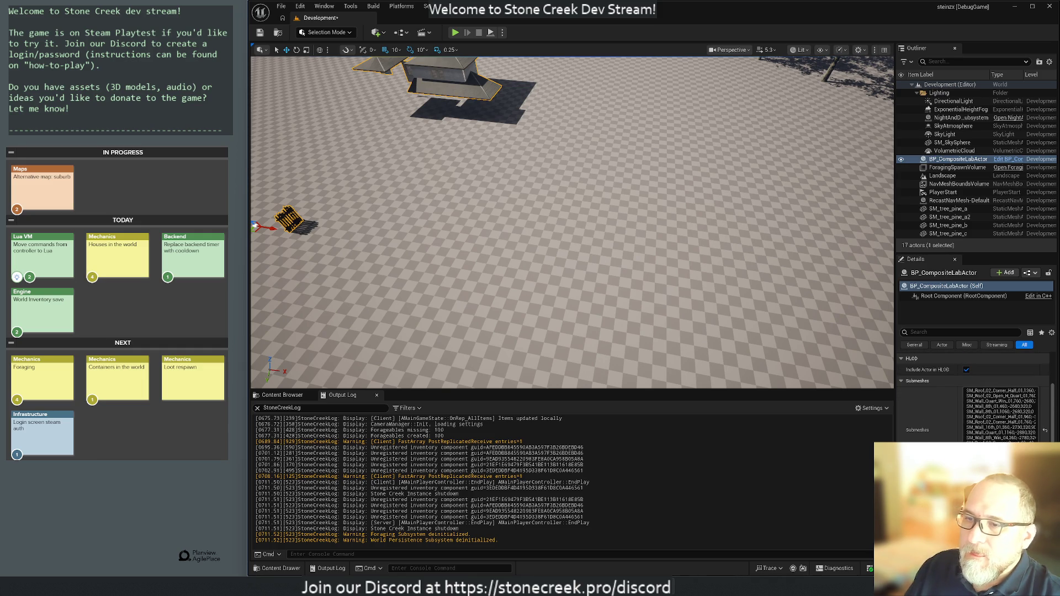
{"action": "left_click", "coordinate": [1001, 414]}
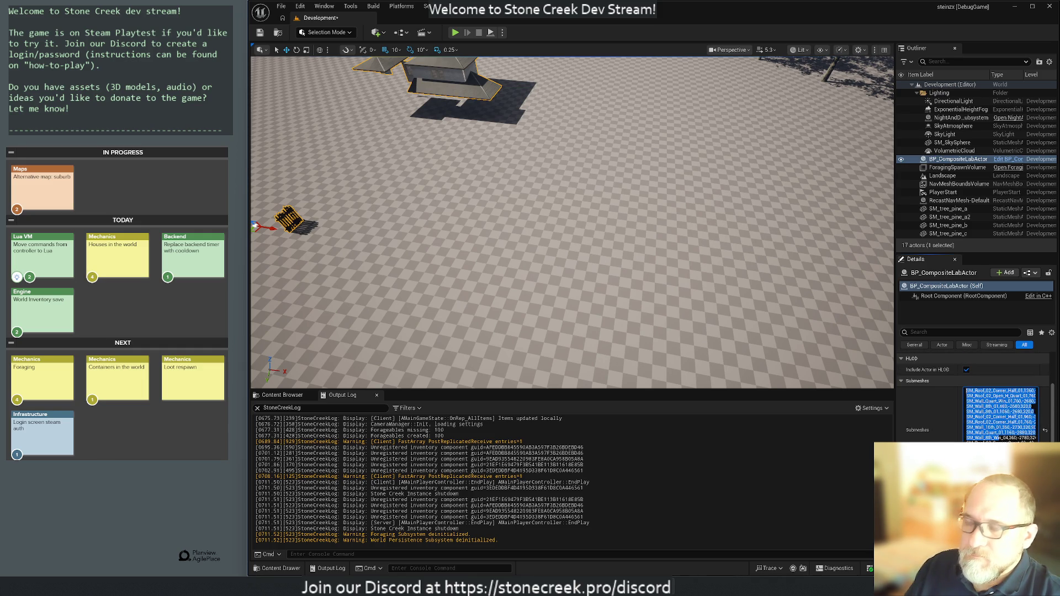
{"action": "key", "text": "ctrl+End"}
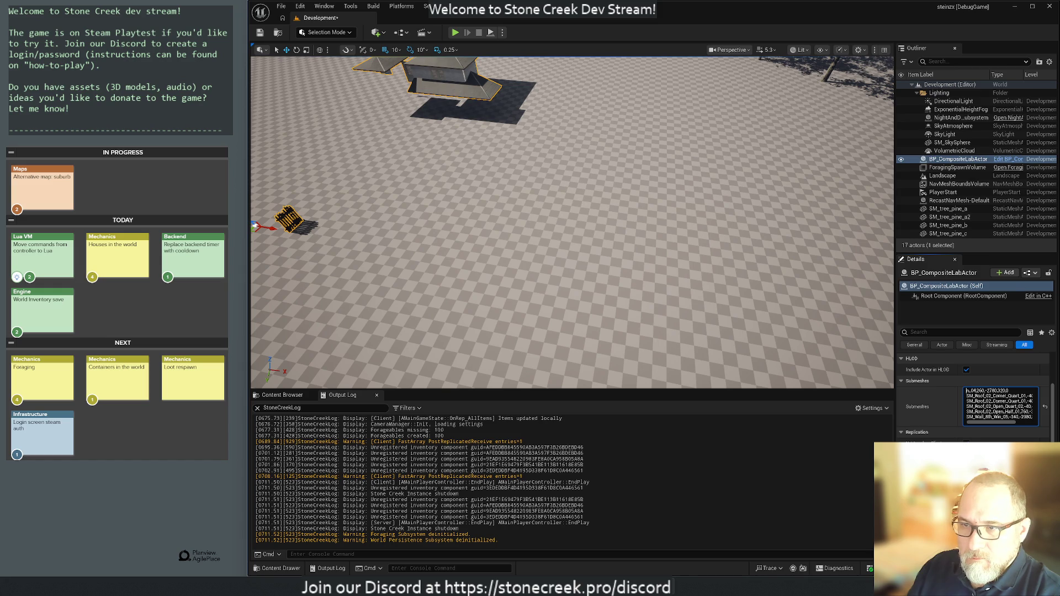
{"action": "key", "text": "BackSpace"}
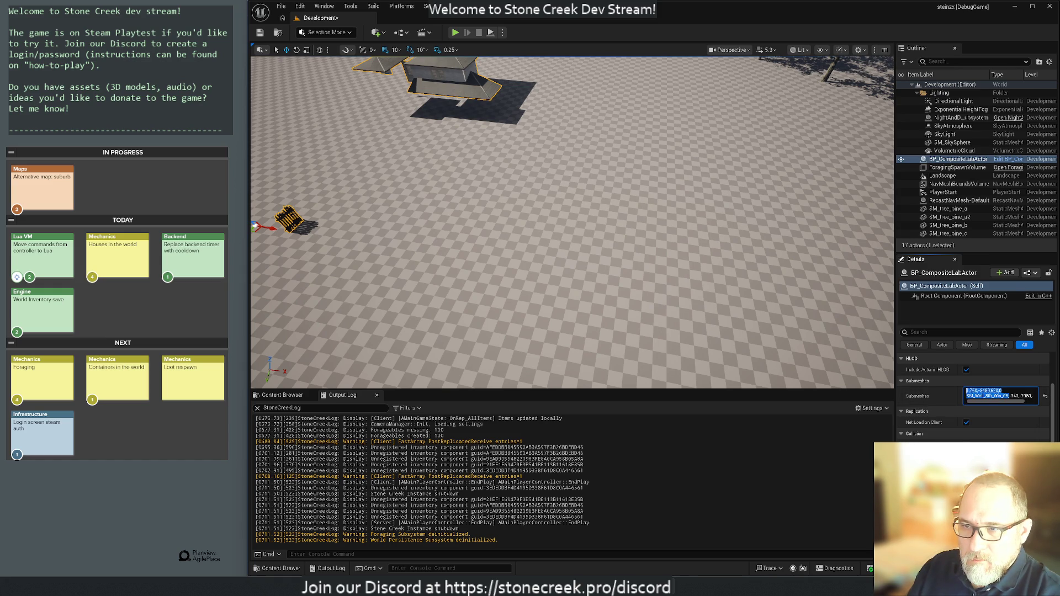
{"action": "key", "text": "ctrl+a"}
{"action": "key", "text": "BackSpace"}
{"action": "key", "text": "Return"}
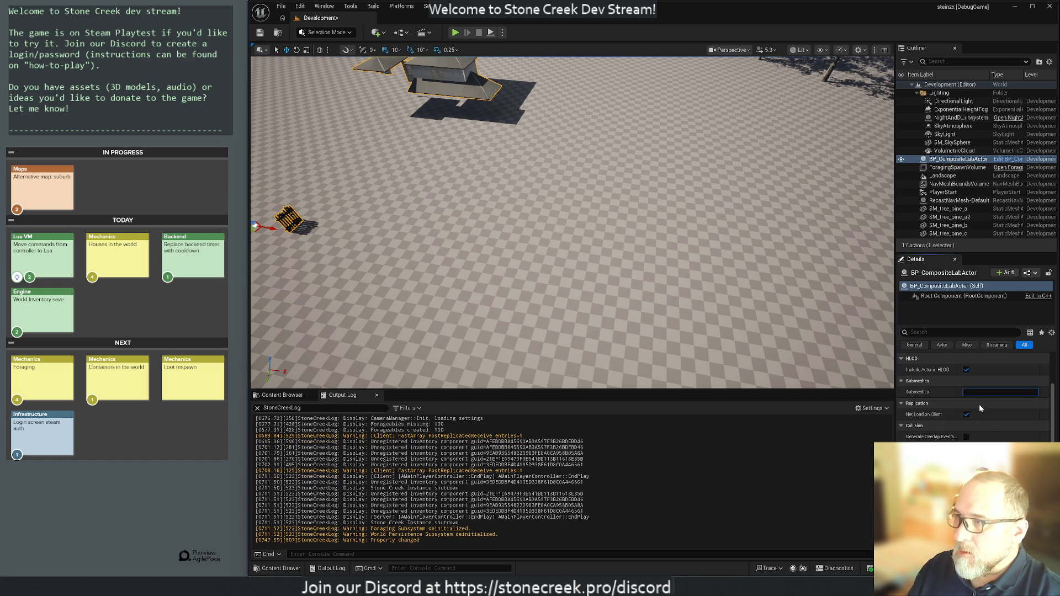
{"action": "left_click", "coordinate": [657, 309]}
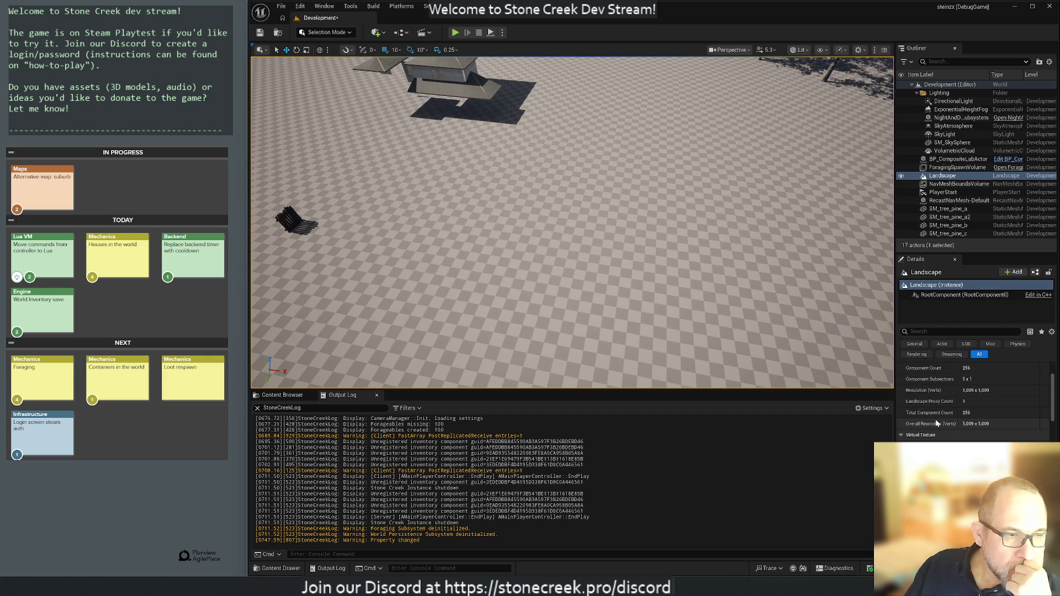
{"action": "mouse_move", "coordinate": [574, 221]}
{"action": "left_mouse_down"}
{"action": "mouse_move", "coordinate": [541, 218]}
{"action": "mouse_move", "coordinate": [560, 222]}
{"action": "mouse_move", "coordinate": [546, 210]}
{"action": "mouse_move", "coordinate": [443, 253]}
{"action": "left_mouse_up"}
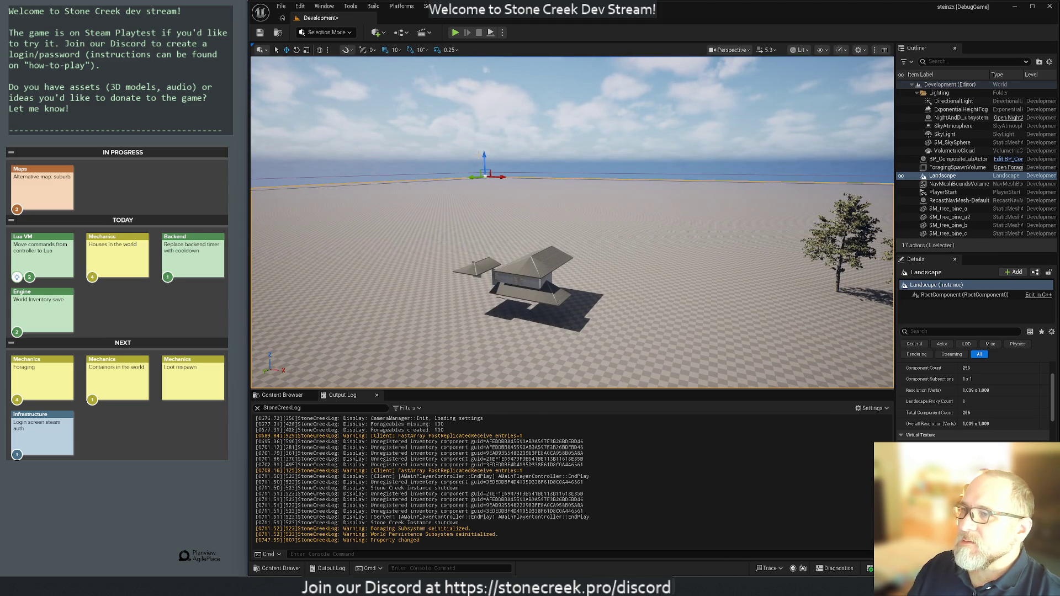
{"action": "left_click", "coordinate": [546, 261]}
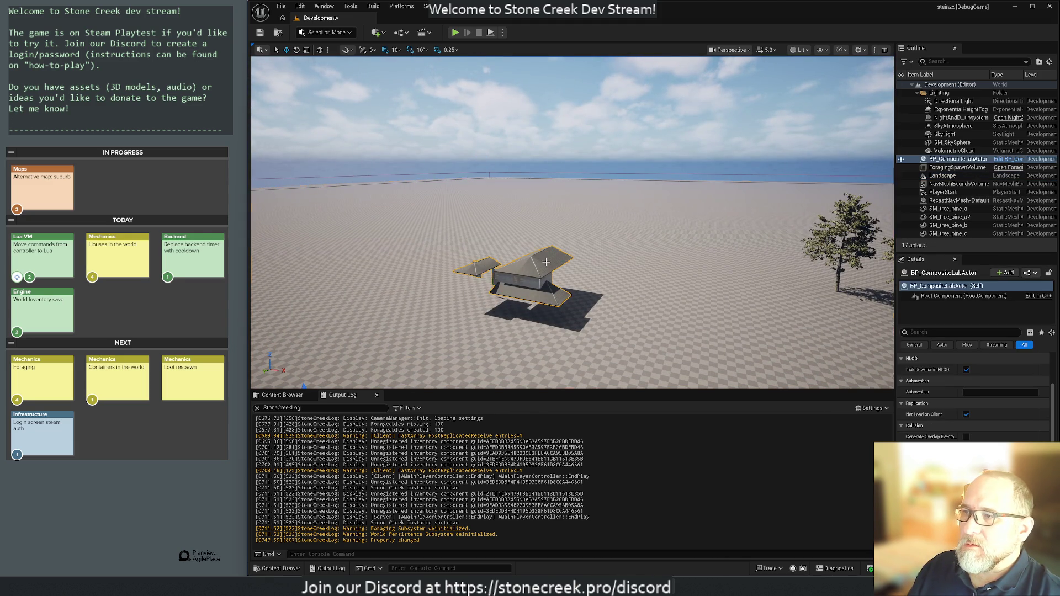
{"action": "left_click_drag", "start_coordinate": [546, 261], "coordinate": [543, 243]}
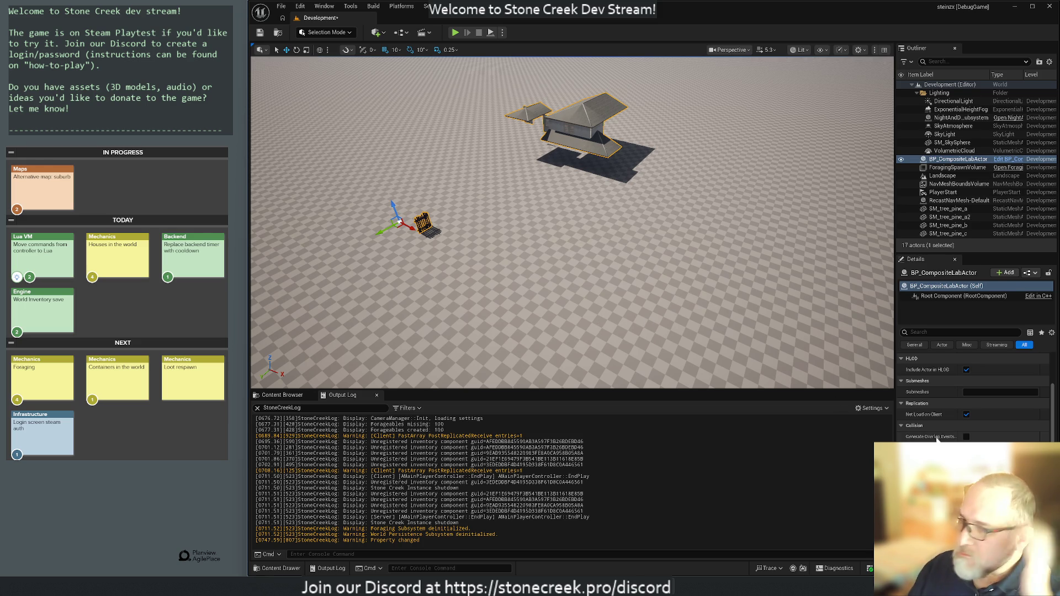
{"action": "mouse_move", "coordinate": [937, 438]}
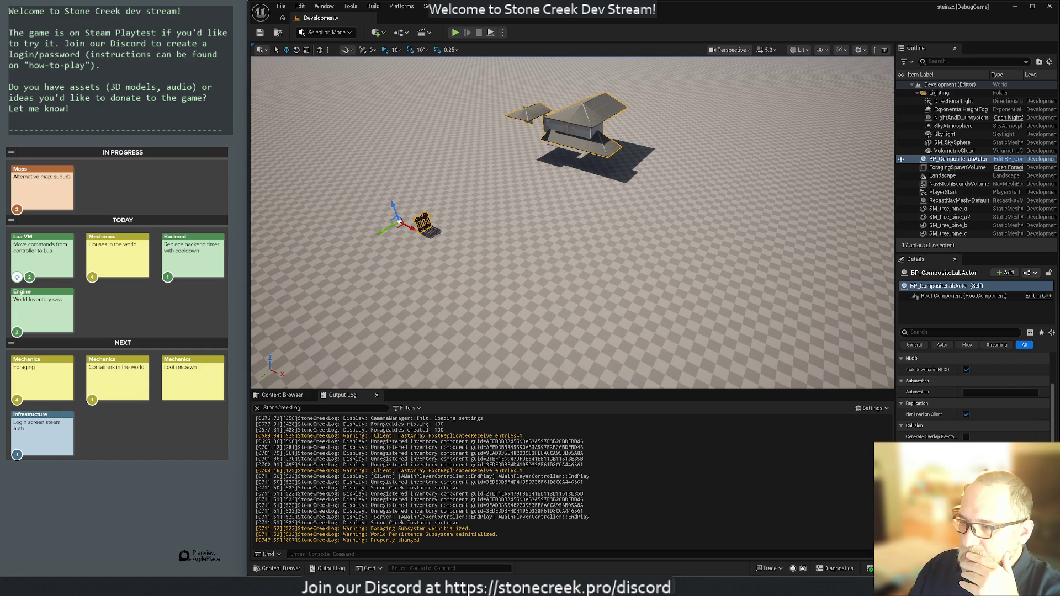
{"action": "key", "text": "alt+Tab"}
- Copy the house mesh lines from the Cygwin 'cat house' output and paste them into Submeshes
{"action": "scroll", "coordinate": [352, 258], "scroll_direction": "down", "scroll_amount": 1}
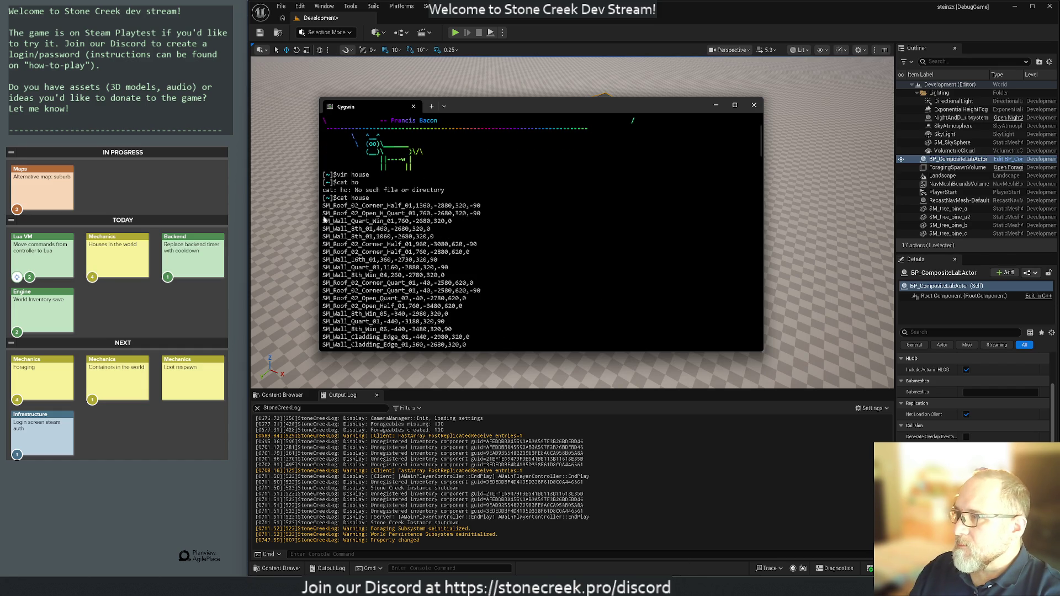
{"action": "mouse_move", "coordinate": [323, 205]}
{"action": "left_mouse_down"}
{"action": "mouse_move", "coordinate": [386, 247]}
{"action": "mouse_move", "coordinate": [446, 255]}
{"action": "mouse_move", "coordinate": [474, 353]}
{"action": "mouse_move", "coordinate": [507, 316]}
{"action": "left_mouse_up"}
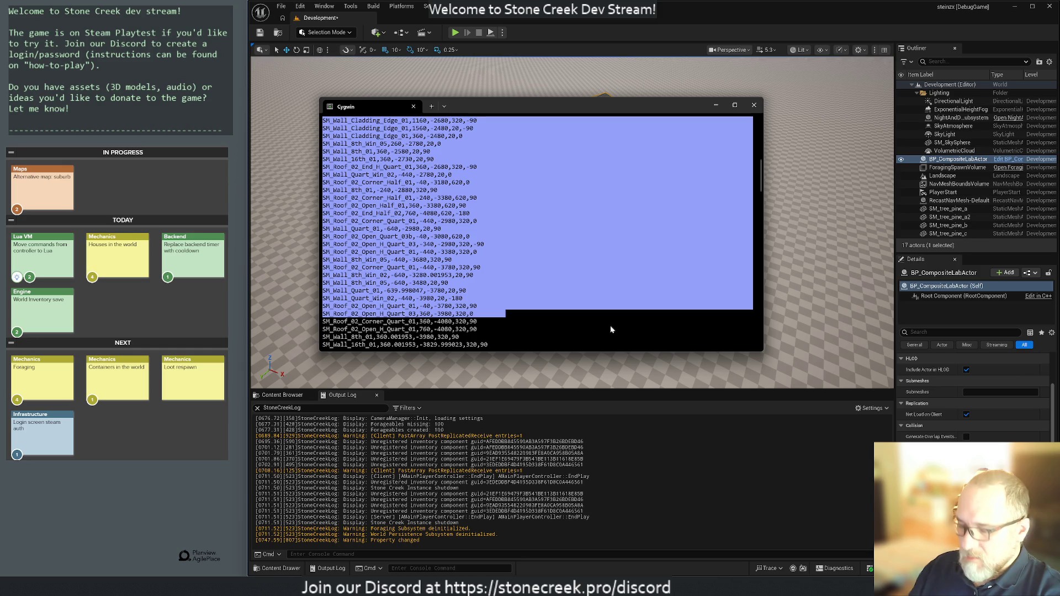
{"action": "key", "text": "ctrl+c"}
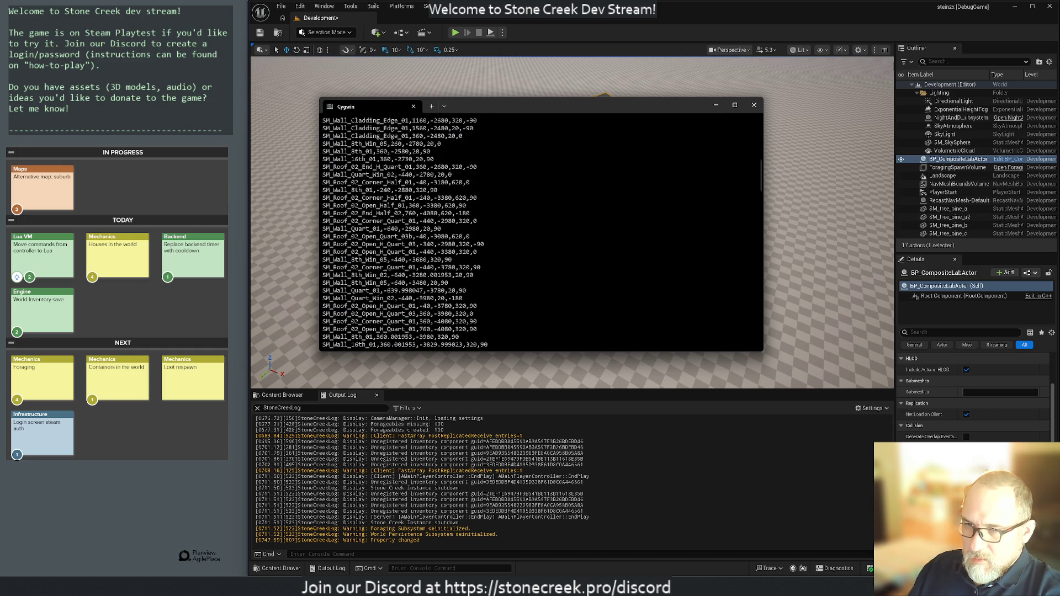
{"action": "left_click", "coordinate": [988, 392]}
{"action": "key", "text": "ctrl+v"}
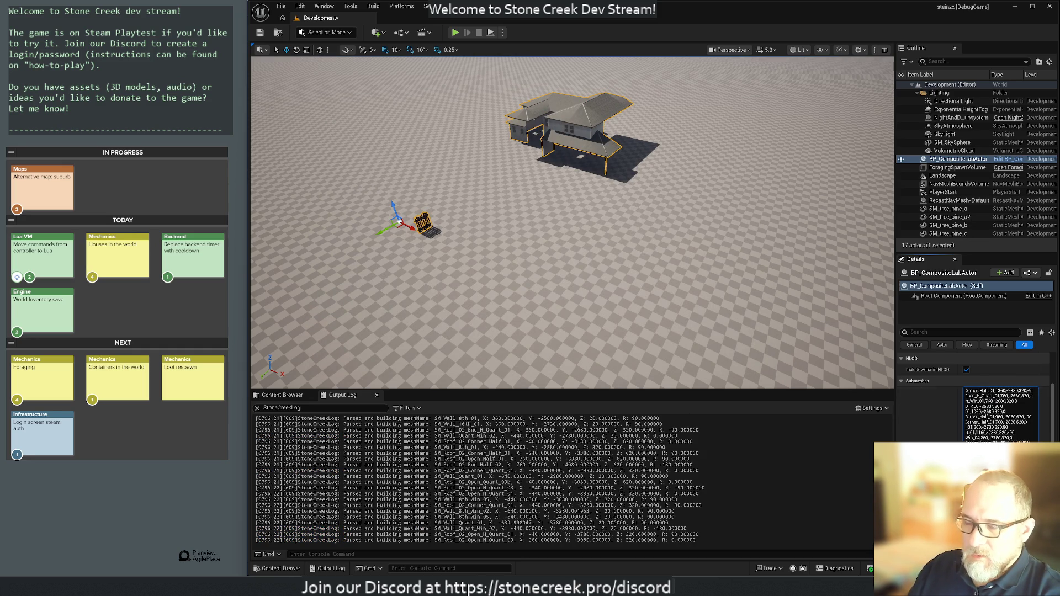
- Copy the full house data from the terminal and paste it over the Submeshes text
{"action": "scroll", "coordinate": [999, 398], "scroll_direction": "down", "scroll_amount": 5}
{"action": "scroll", "coordinate": [999, 397], "scroll_direction": "down", "scroll_amount": 3}
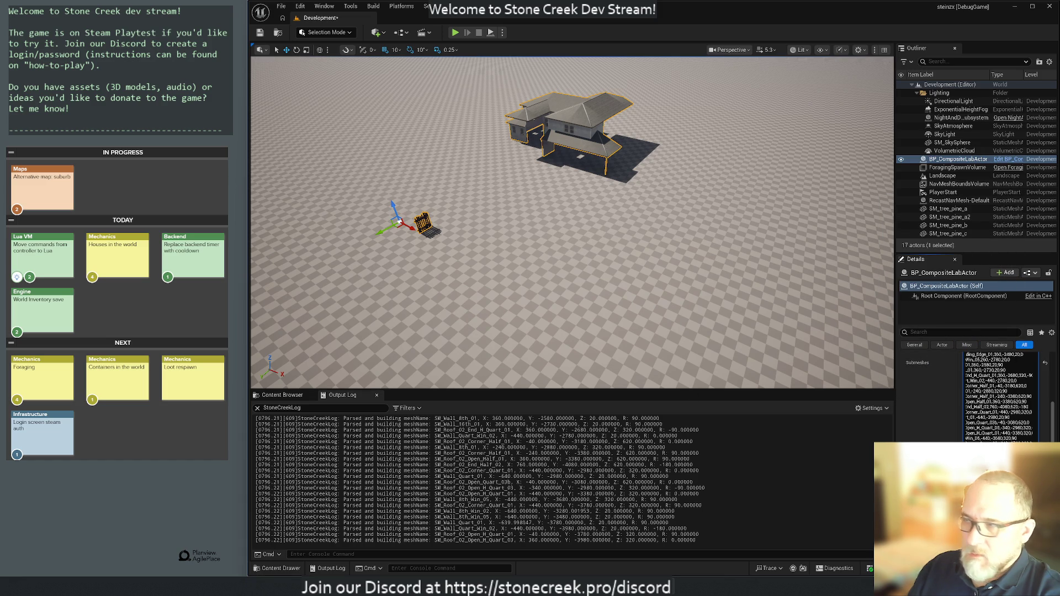
{"action": "key", "text": "alt+Tab"}
{"action": "scroll", "coordinate": [479, 230], "scroll_direction": "up", "scroll_amount": 3}
{"action": "scroll", "coordinate": [479, 230], "scroll_direction": "up", "scroll_amount": 8}
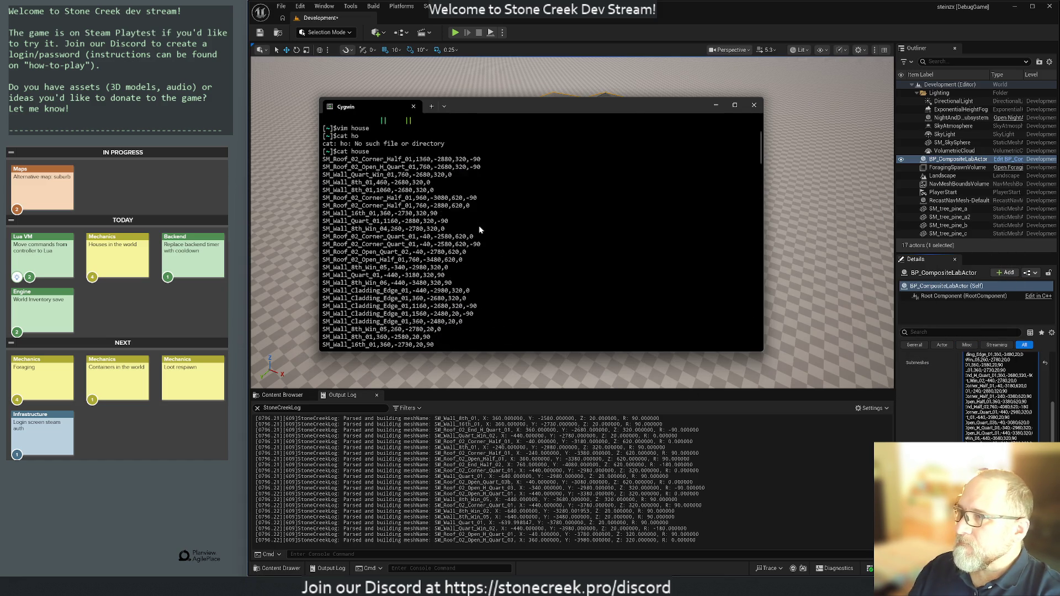
{"action": "mouse_move", "coordinate": [329, 230]}
{"action": "left_mouse_down"}
{"action": "mouse_move", "coordinate": [462, 439]}
{"action": "mouse_move", "coordinate": [510, 328]}
{"action": "mouse_move", "coordinate": [514, 336]}
{"action": "left_mouse_up"}
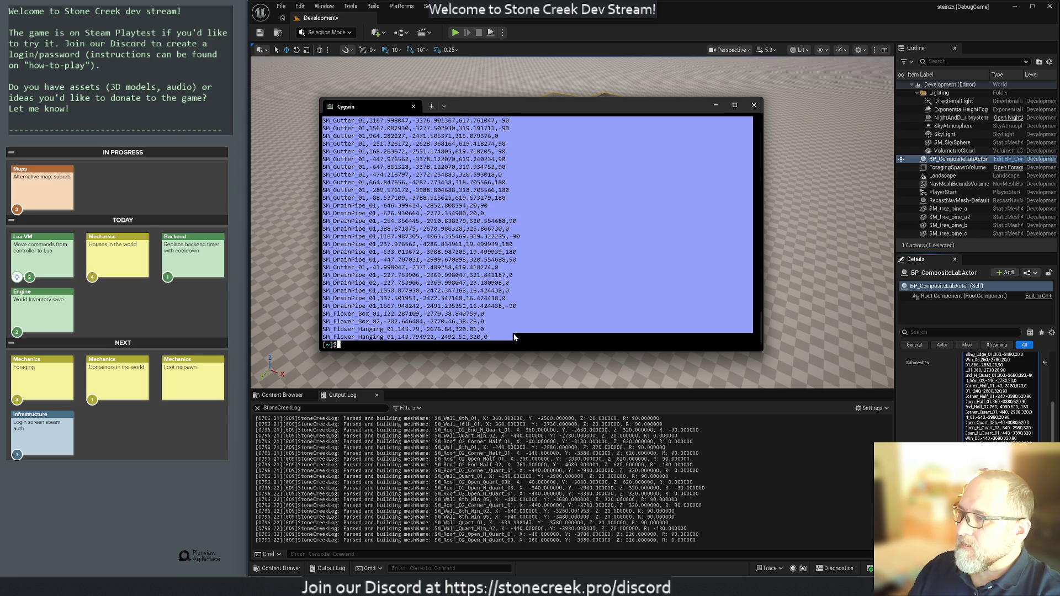
{"action": "key", "text": "ctrl+c"}
{"action": "key", "text": "alt+Tab"}
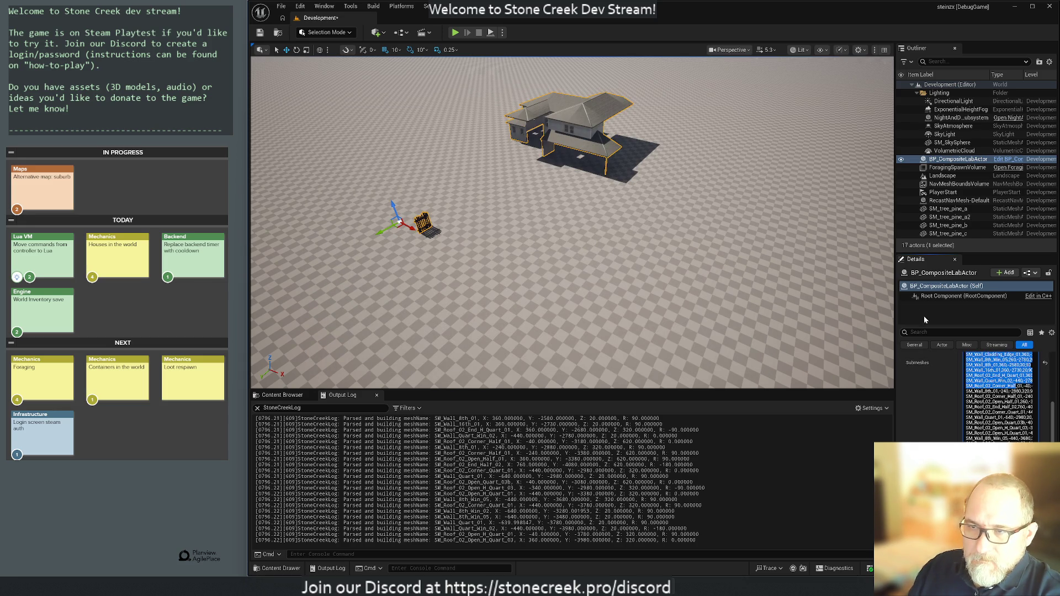
{"action": "key", "text": "ctrl+a"}
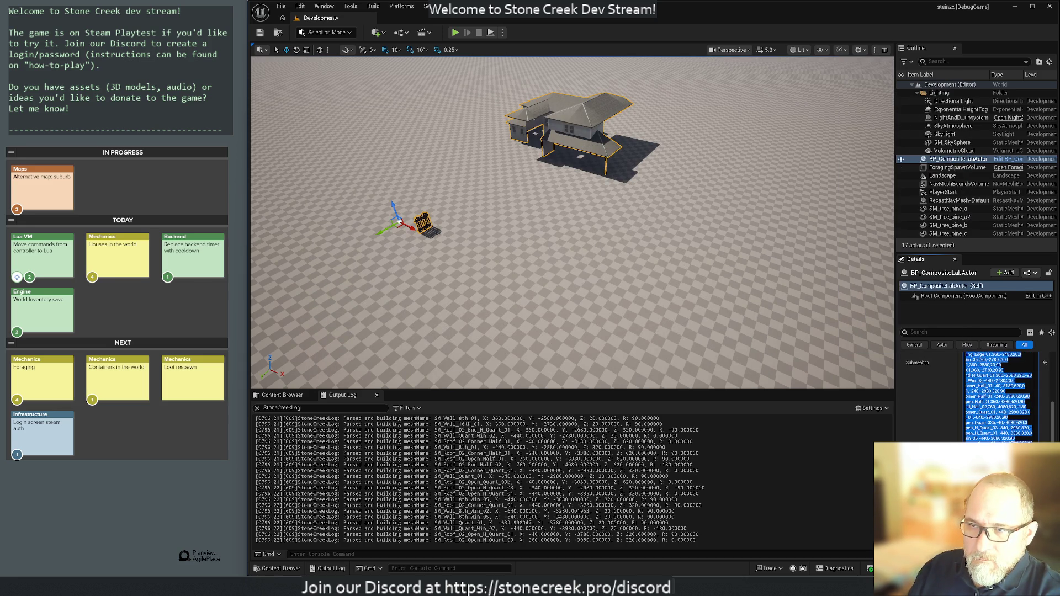
{"action": "key", "text": "ctrl+v"}
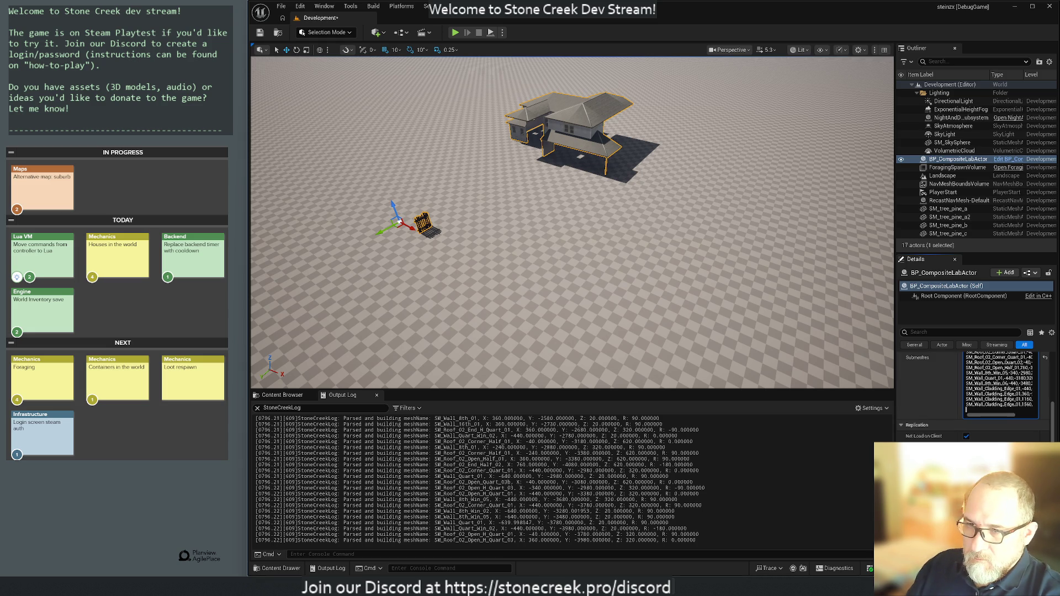
- Clear Submeshes, paste the new mesh list with gutters and drainpipes, and select the Landscape
{"action": "key", "text": "ctrl+a"}
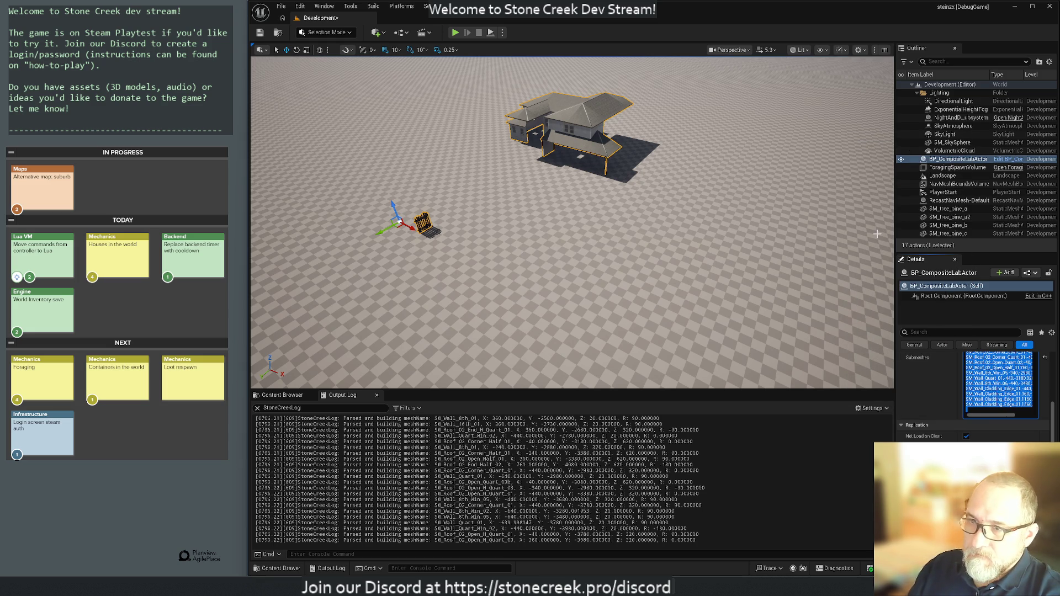
{"action": "key", "text": "BackSpace"}
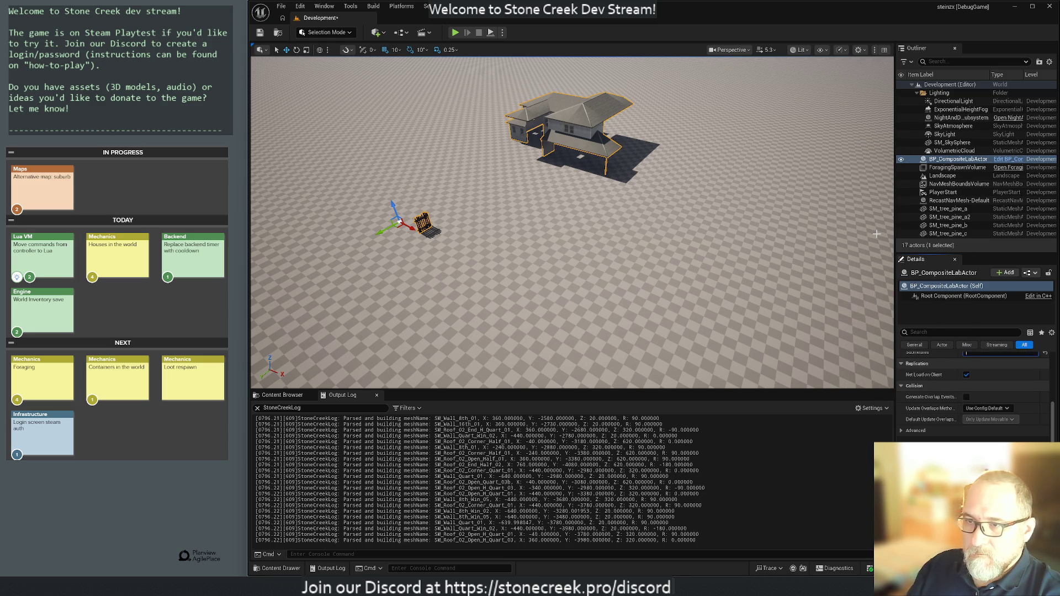
{"action": "scroll", "coordinate": [975, 398], "scroll_direction": "up", "scroll_amount": 1}
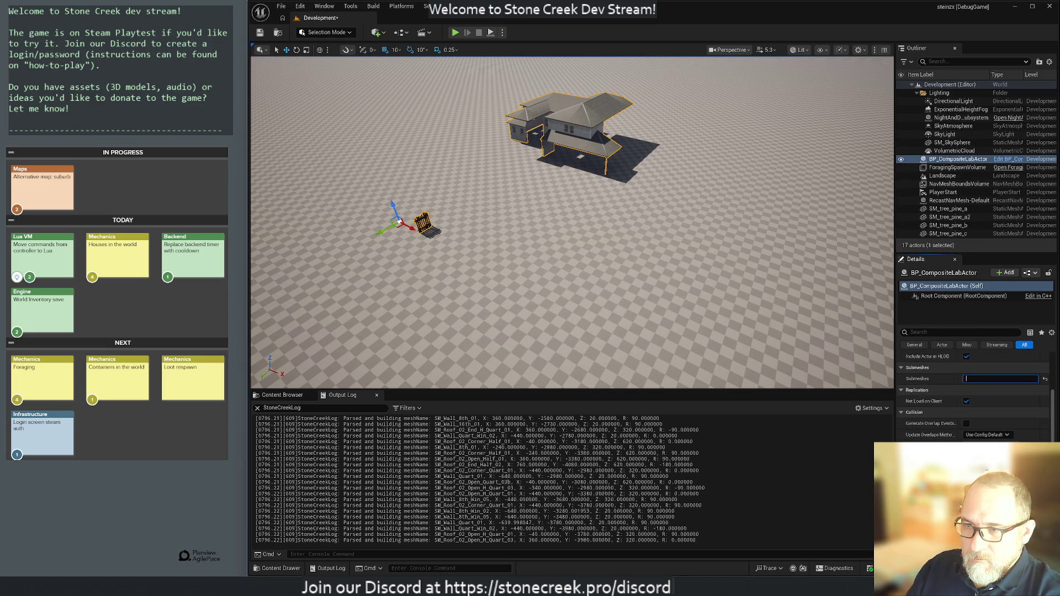
{"action": "key", "text": "ctrl+v"}
{"action": "scroll", "coordinate": [912, 436], "scroll_direction": "down", "scroll_amount": 5}
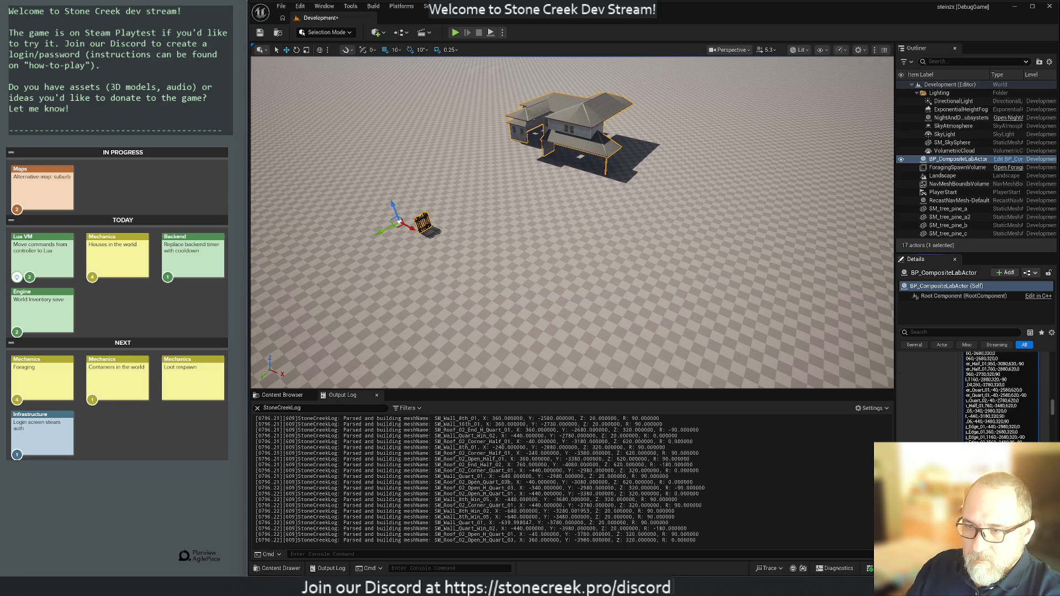
{"action": "scroll", "coordinate": [998, 392], "scroll_direction": "down", "scroll_amount": 3}
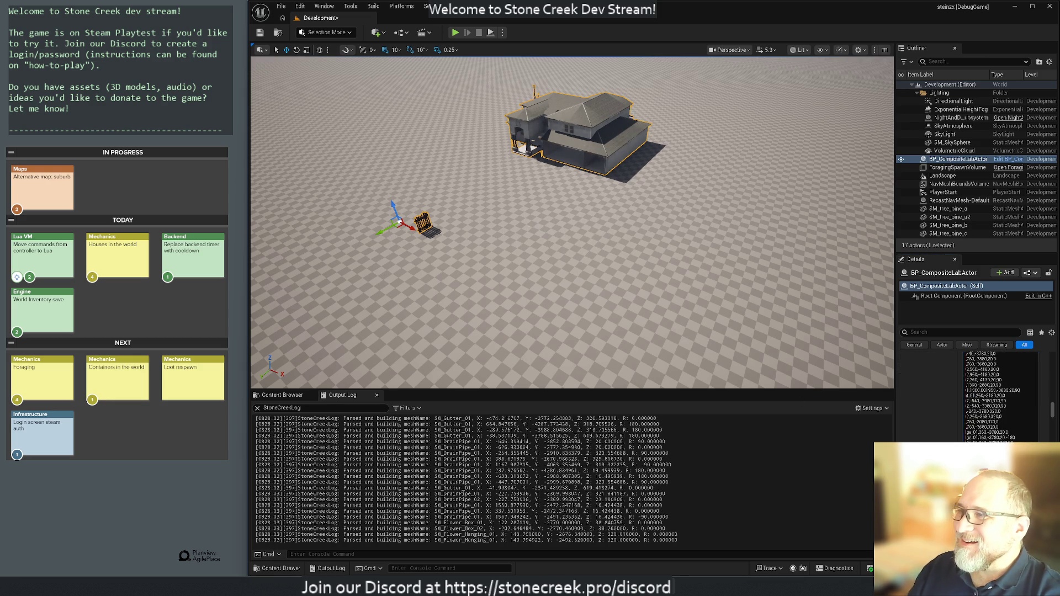
{"action": "left_click", "coordinate": [488, 183]}
{"action": "mouse_move", "coordinate": [425, 122]}
{"action": "left_mouse_down"}
{"action": "mouse_move", "coordinate": [426, 91]}
{"action": "mouse_move", "coordinate": [425, 165]}
{"action": "mouse_move", "coordinate": [425, 39]}
{"action": "left_mouse_up"}
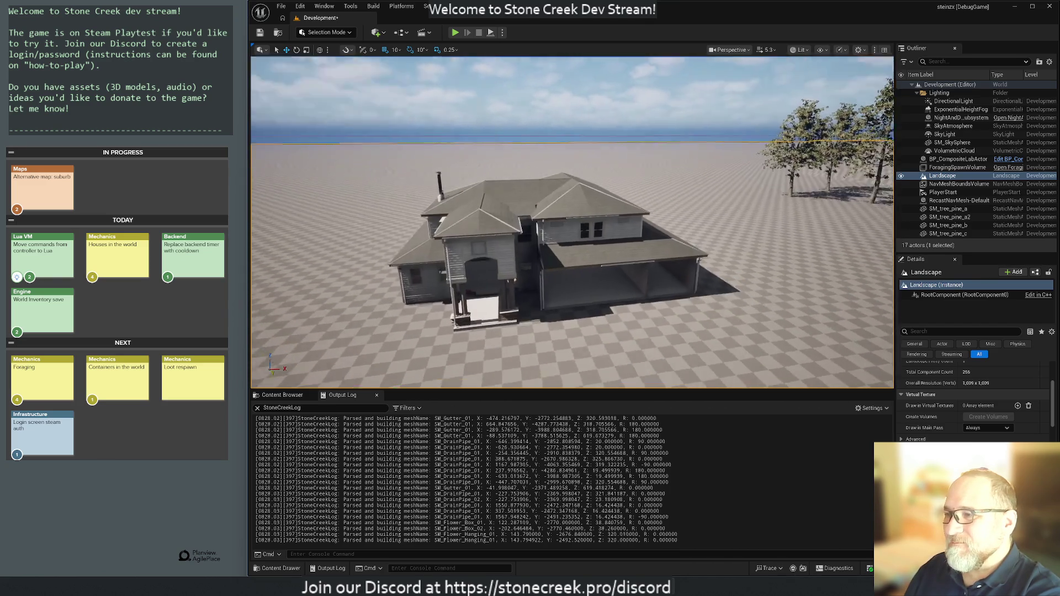
{"action": "key", "text": "w"}
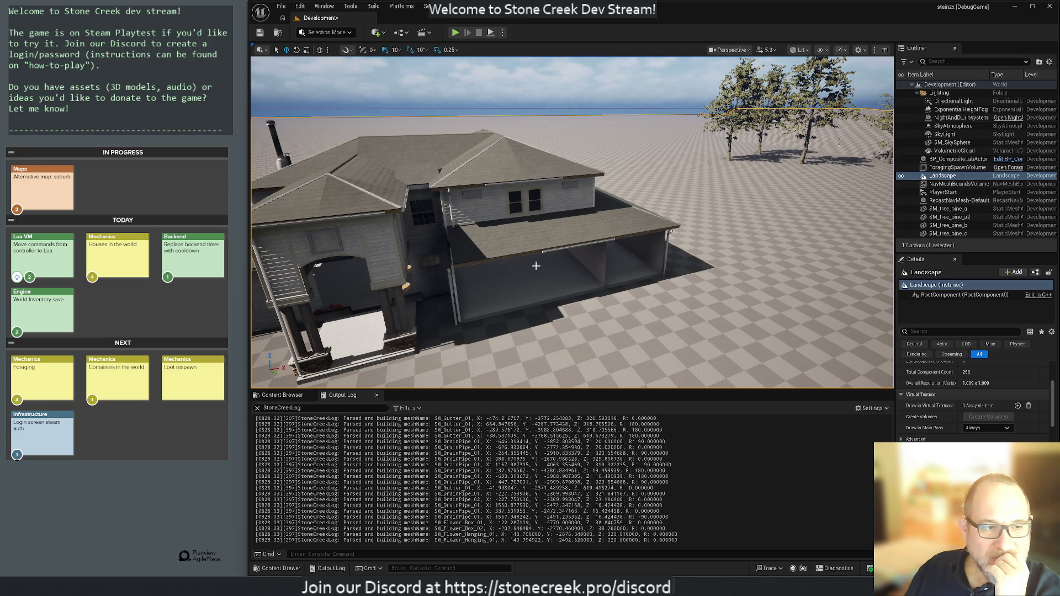
{"action": "mouse_move", "coordinate": [697, 260]}
{"action": "left_mouse_down"}
{"action": "mouse_move", "coordinate": [708, 229]}
{"action": "mouse_move", "coordinate": [701, 260]}
{"action": "left_mouse_up"}
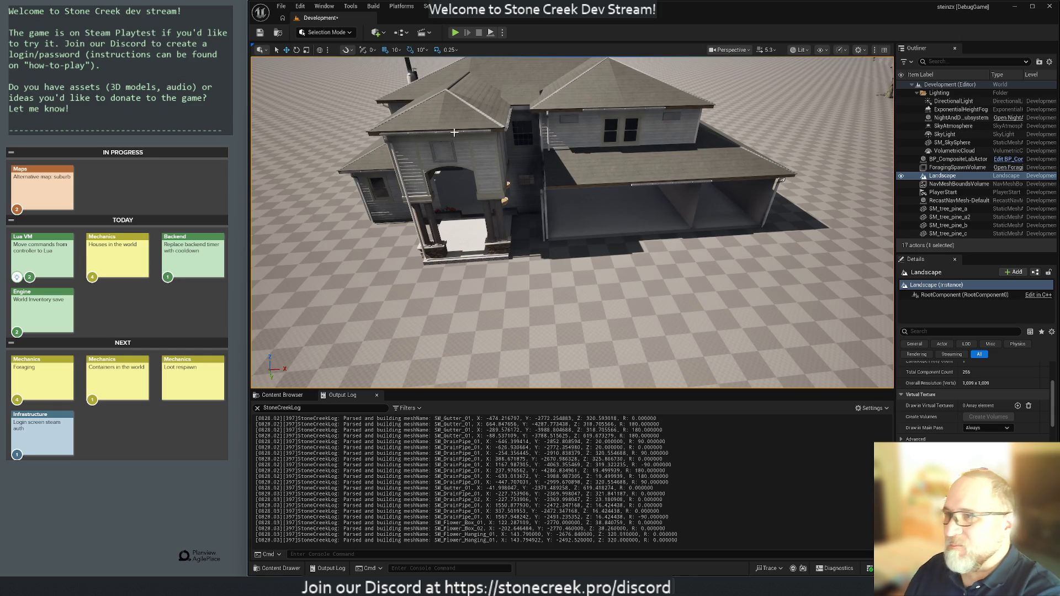
{"action": "mouse_move", "coordinate": [392, 208]}
{"action": "left_mouse_down"}
{"action": "mouse_move", "coordinate": [392, 183]}
{"action": "mouse_move", "coordinate": [392, 226]}
{"action": "mouse_move", "coordinate": [365, 205]}
{"action": "mouse_move", "coordinate": [382, 210]}
{"action": "left_mouse_up"}
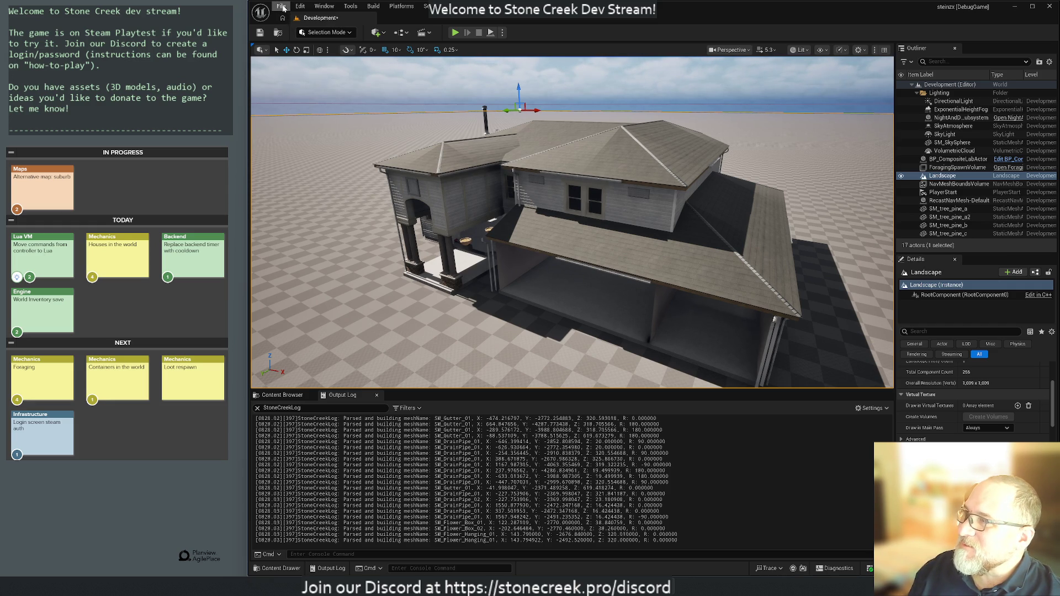
{"action": "left_click", "coordinate": [283, 7]}
{"action": "left_click", "coordinate": [300, 49]}
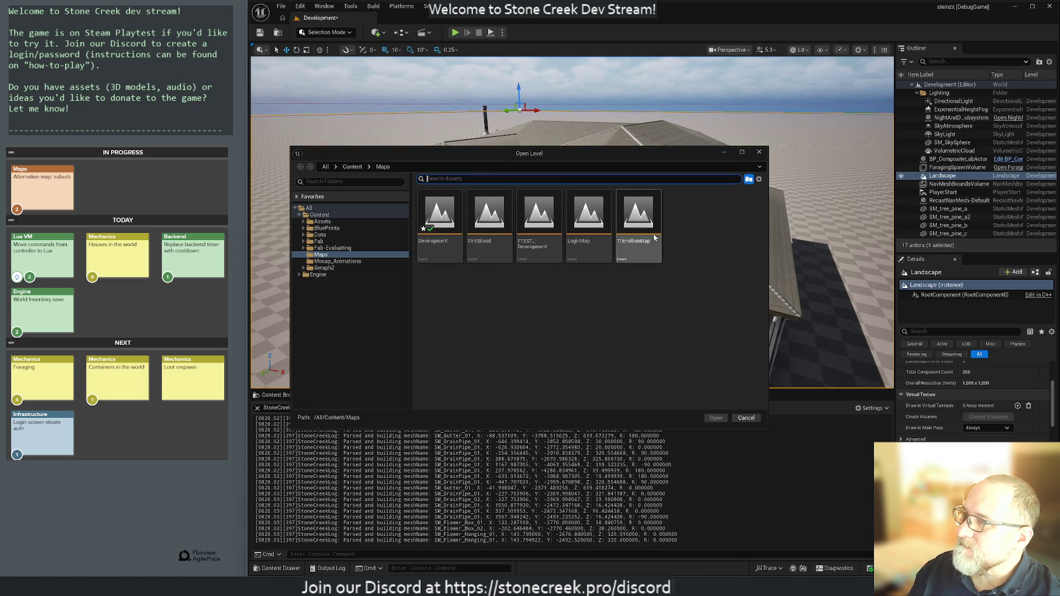
- Close the level picker without opening anything and save the Development map
{"action": "mouse_move", "coordinate": [640, 216]}
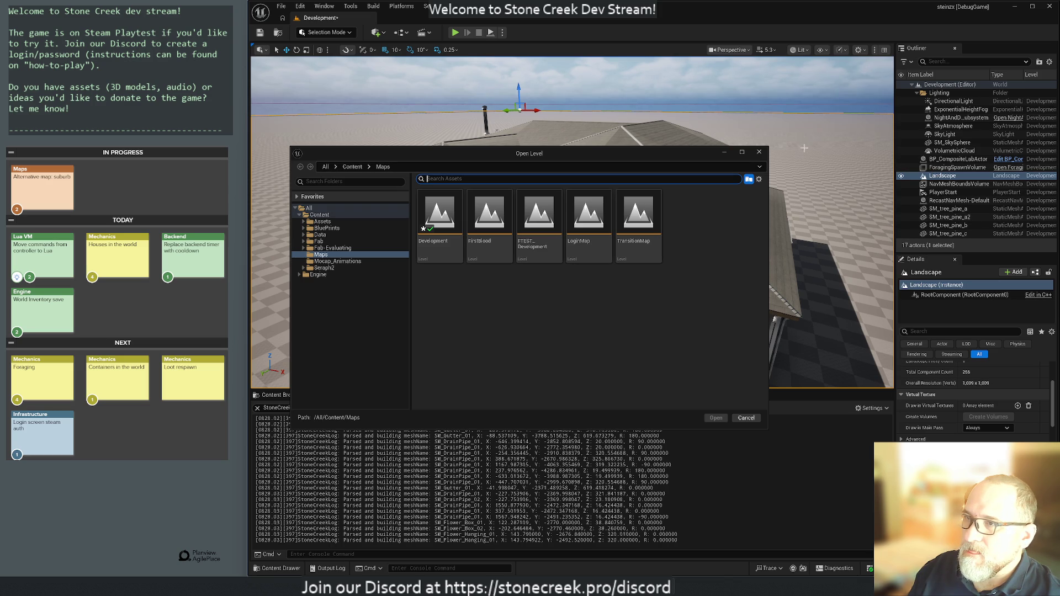
{"action": "left_click", "coordinate": [760, 151]}
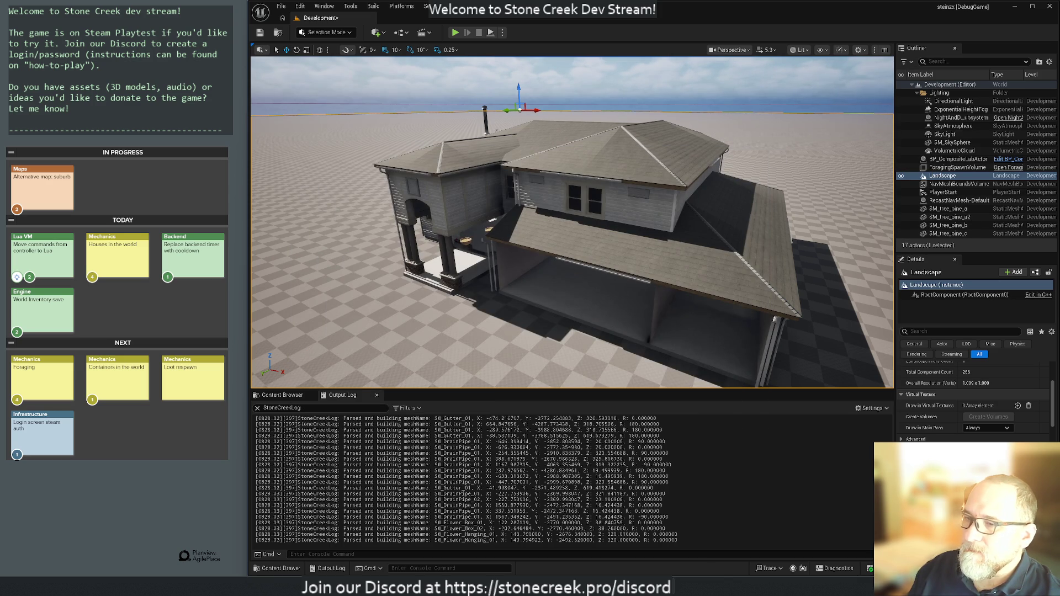
{"action": "key", "text": "ctrl+shift+s"}
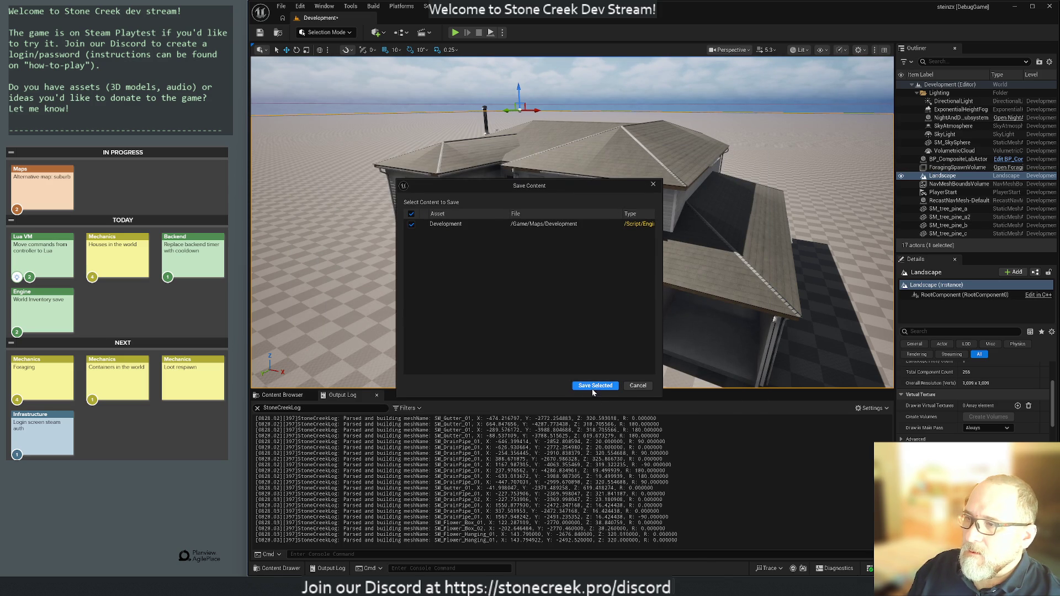
{"action": "left_click", "coordinate": [593, 386]}
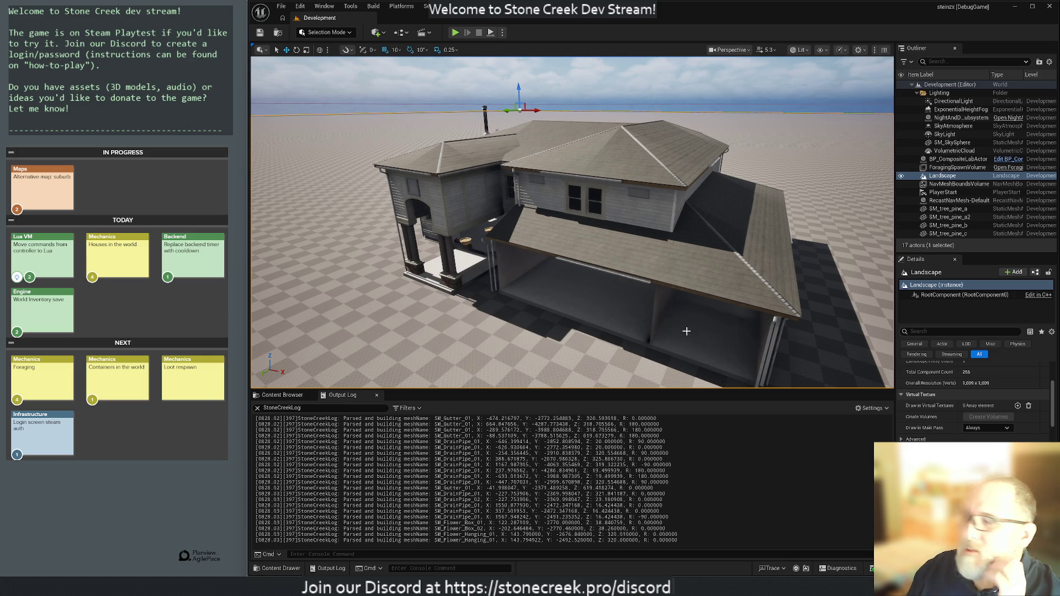
{"action": "mouse_move", "coordinate": [439, 307]}
{"action": "left_mouse_down"}
{"action": "mouse_move", "coordinate": [568, 264]}
{"action": "mouse_move", "coordinate": [442, 312]}
{"action": "left_mouse_up"}
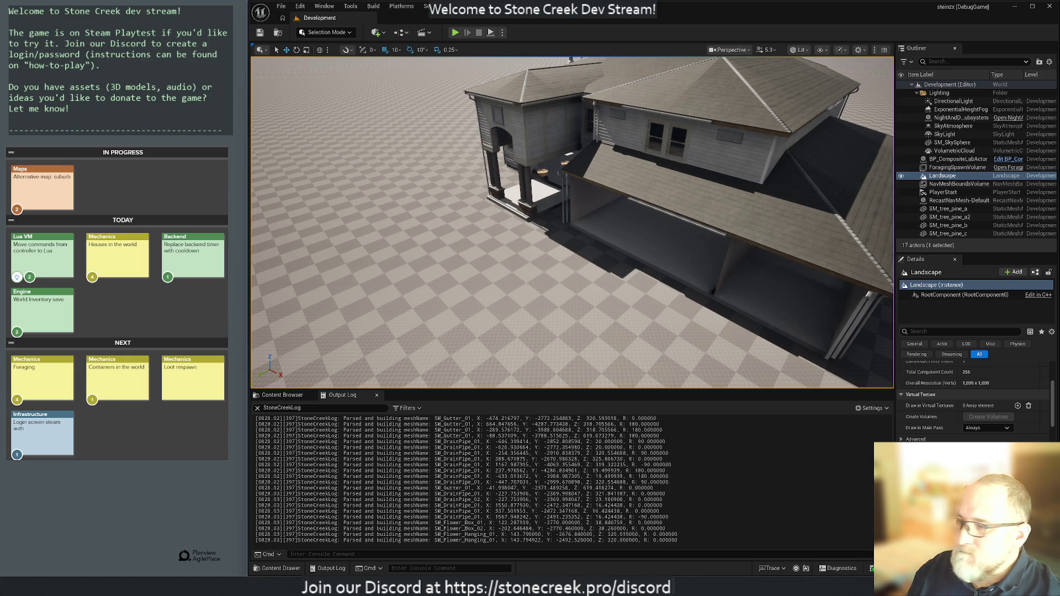
{"action": "key", "text": "alt+Tab"}
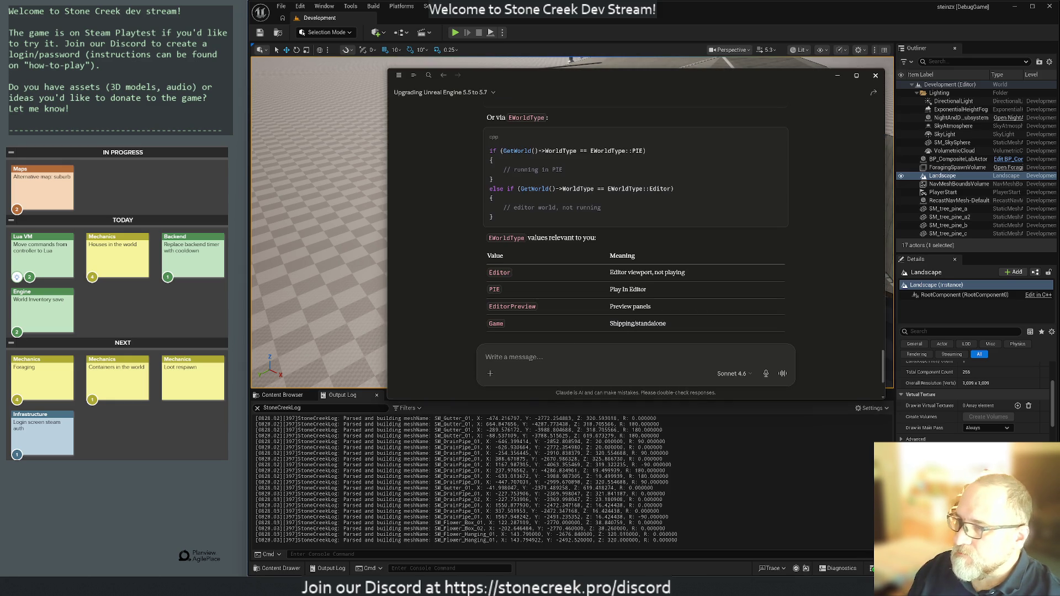
- Ask Claude 'how do i remove static meshes from a root component' and read the GetChildrenComponents code reply
{"action": "type", "text": "ho2"}
{"action": "type", "text": " do i"}
{"action": "type", "text": " remove "}
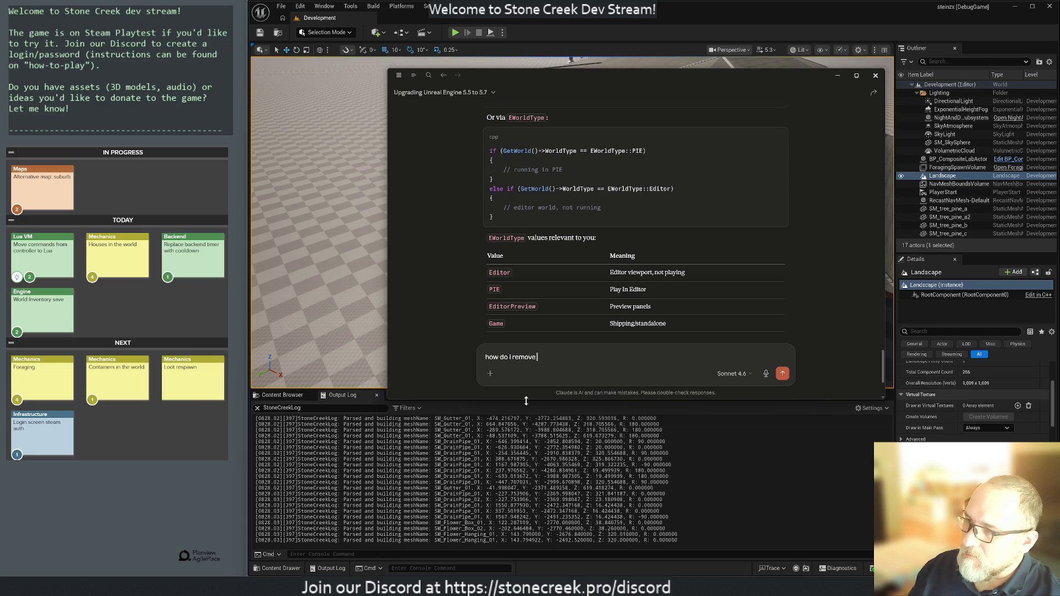
{"action": "type", "text": "meshes "}
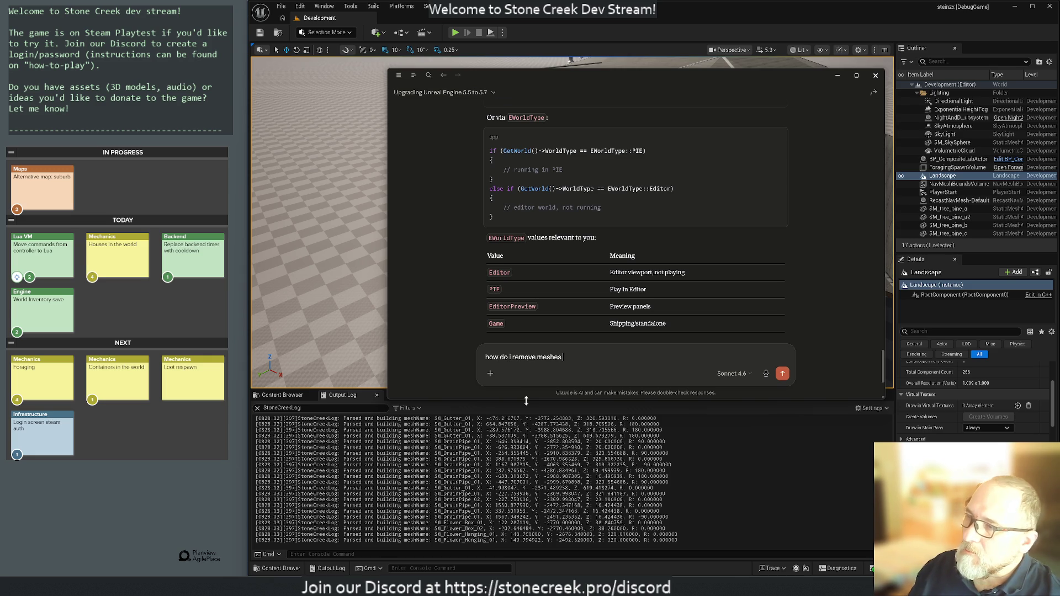
{"action": "type", "text": "from a"}
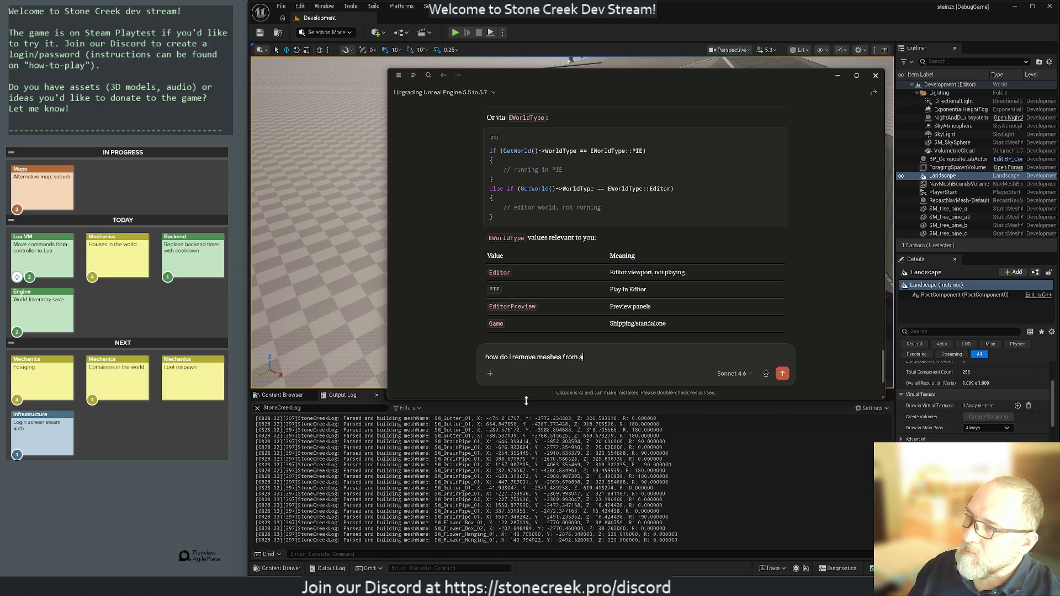
{"action": "type", "text": "static "}
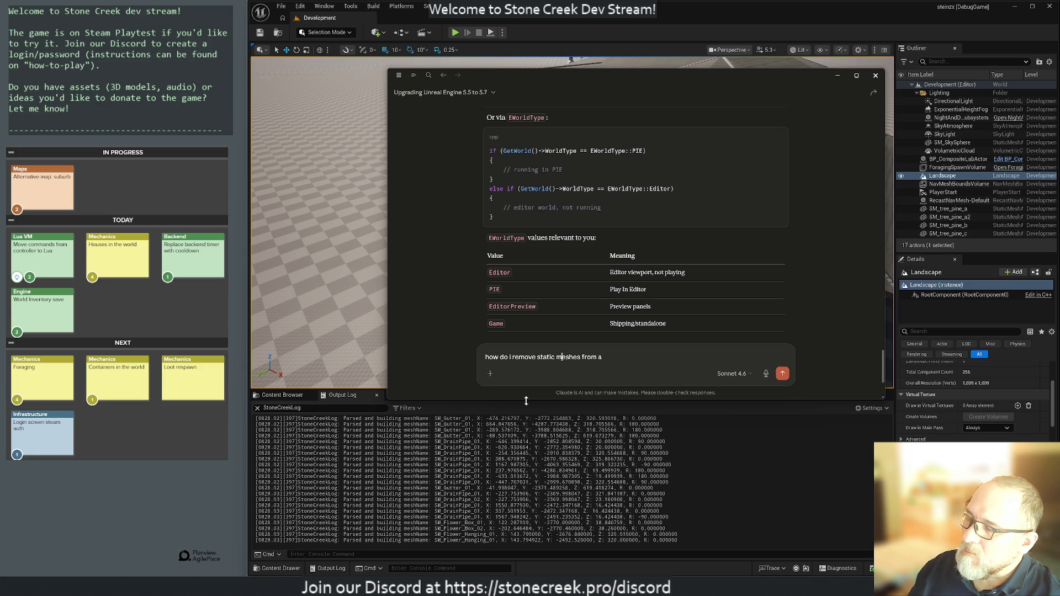
{"action": "type", "text": " oot component"}
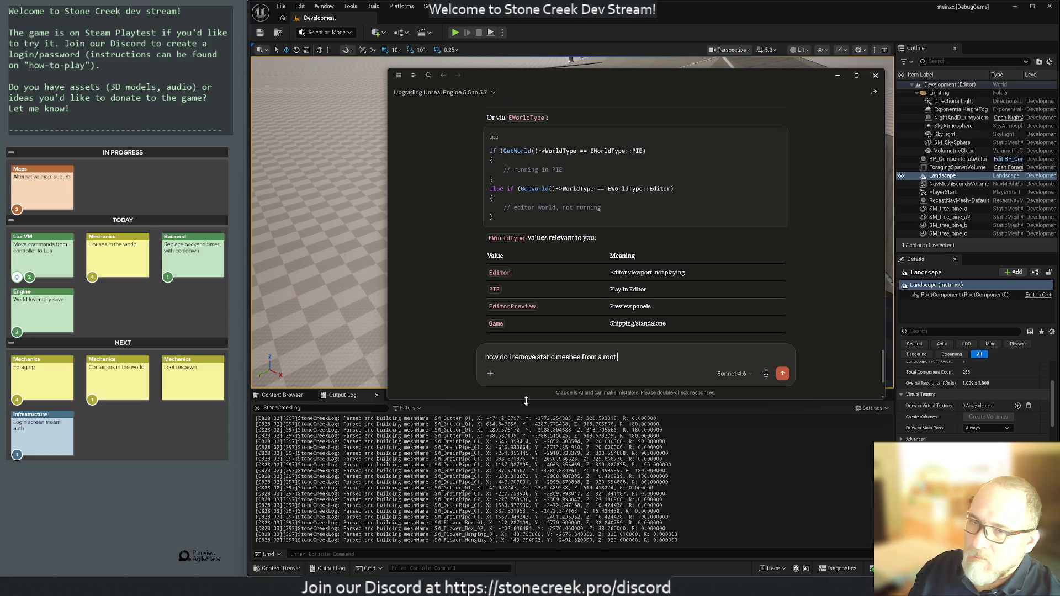
{"action": "key", "text": "Return"}
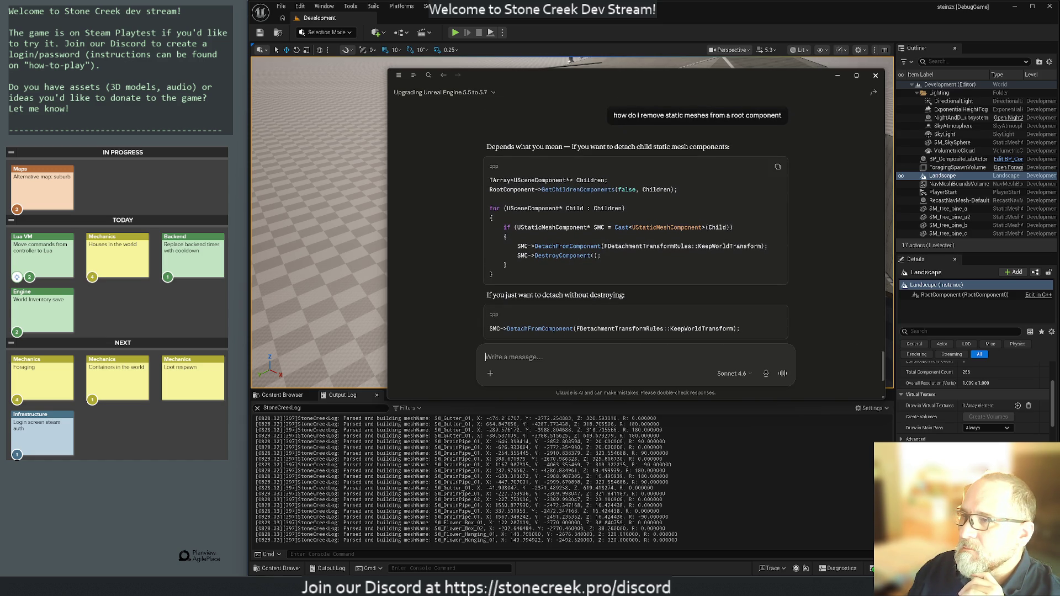
{"action": "scroll", "coordinate": [618, 310], "scroll_direction": "down", "scroll_amount": 3}
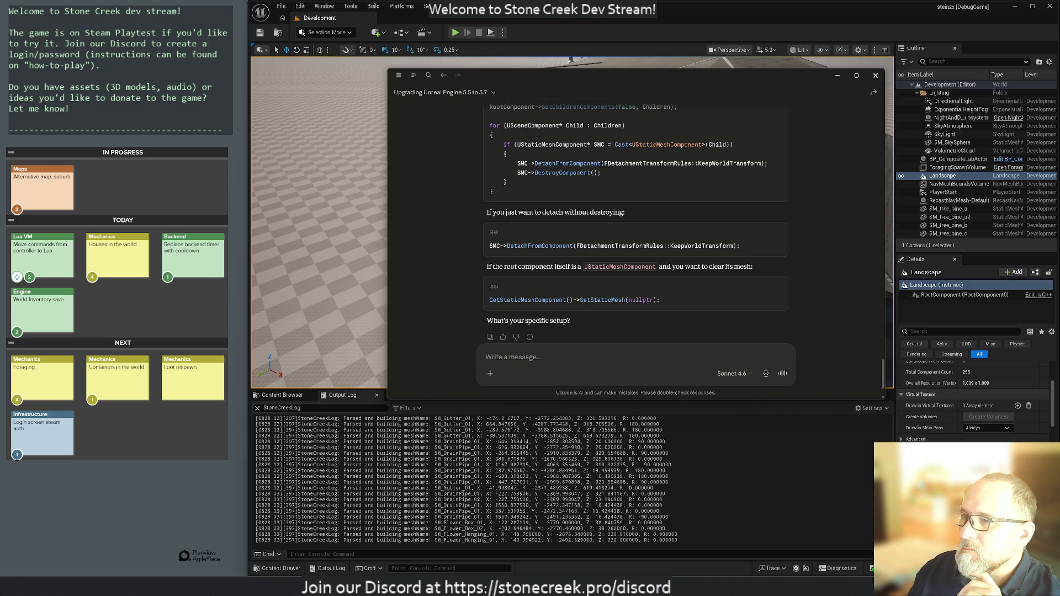
{"action": "double_click", "coordinate": [619, 266]}
{"action": "left_click", "coordinate": [726, 298]}
{"action": "scroll", "coordinate": [726, 298], "scroll_direction": "down", "scroll_amount": 2}
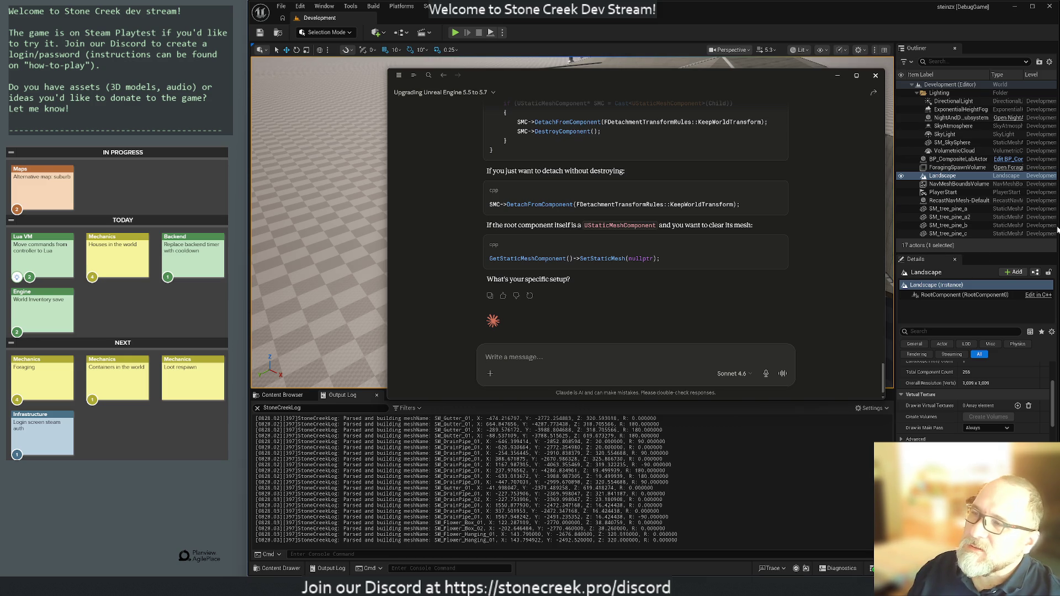
{"action": "scroll", "coordinate": [727, 236], "scroll_direction": "up", "scroll_amount": 3}
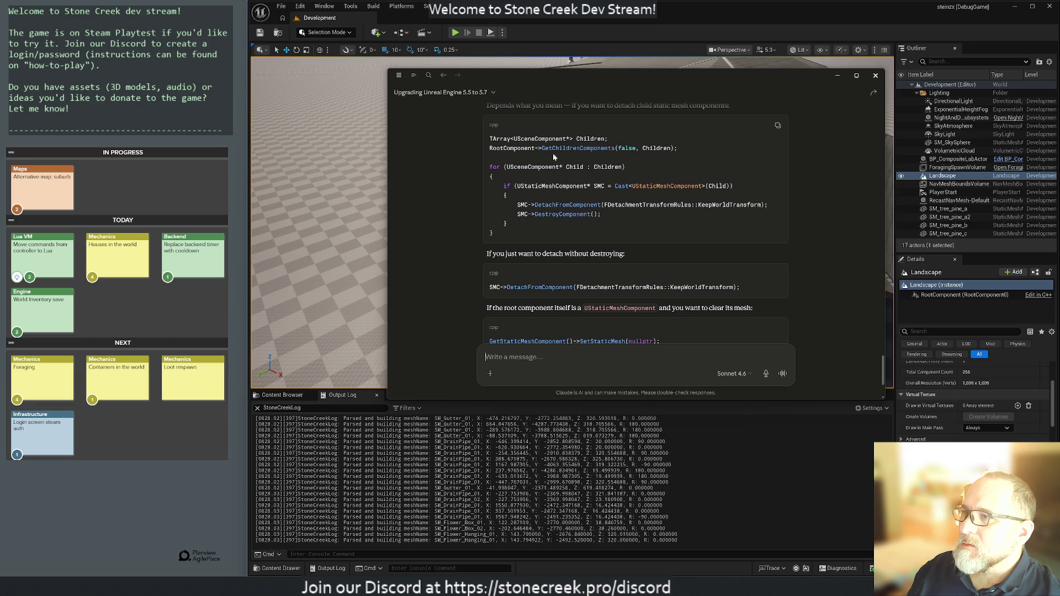
{"action": "left_click_drag", "start_coordinate": [541, 148], "coordinate": [615, 148]}
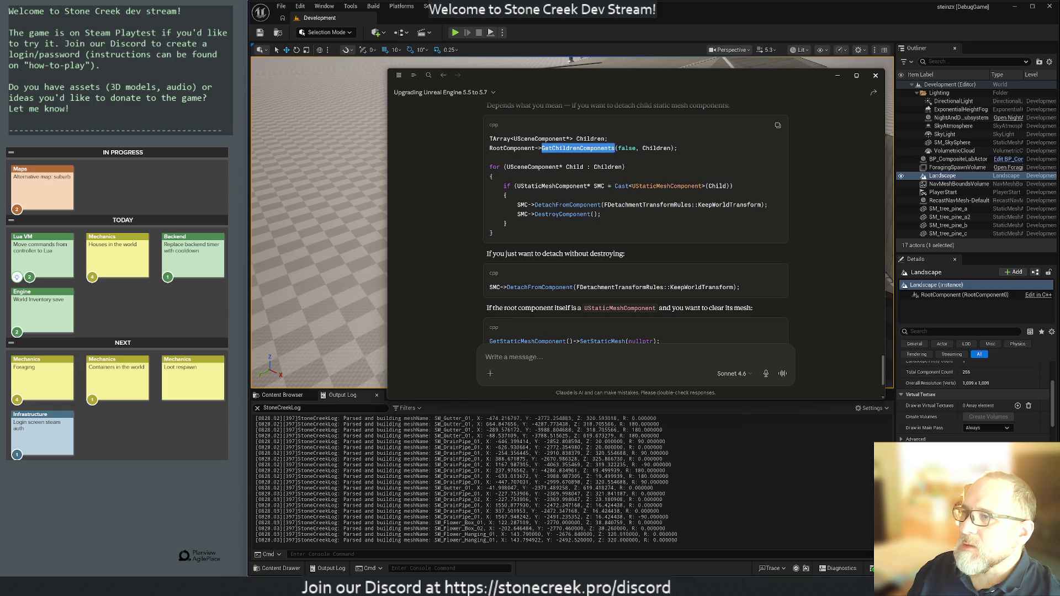
{"action": "left_click", "coordinate": [561, 146]}
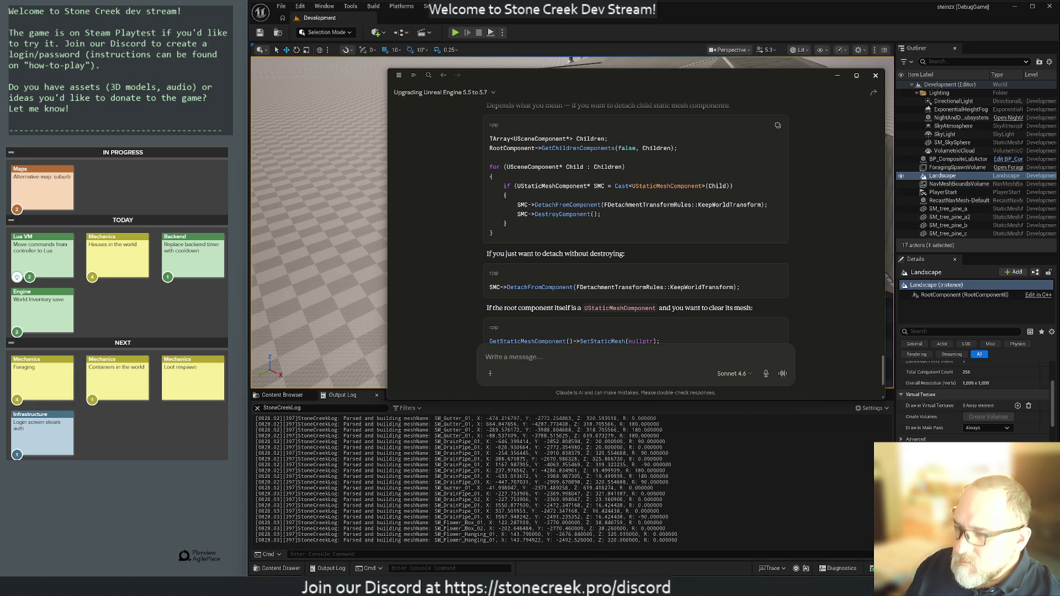
{"action": "key", "text": "alt+Tab"}
{"action": "scroll", "coordinate": [767, 243], "scroll_direction": "down", "scroll_amount": 4}
- Select and copy the whole BuildSubmeshes function in Rider
{"action": "left_click", "coordinate": [527, 294]}
{"action": "key", "text": "shift+Up"}
{"action": "key", "text": "shift+Up"}
{"action": "key", "text": "shift+Up"}
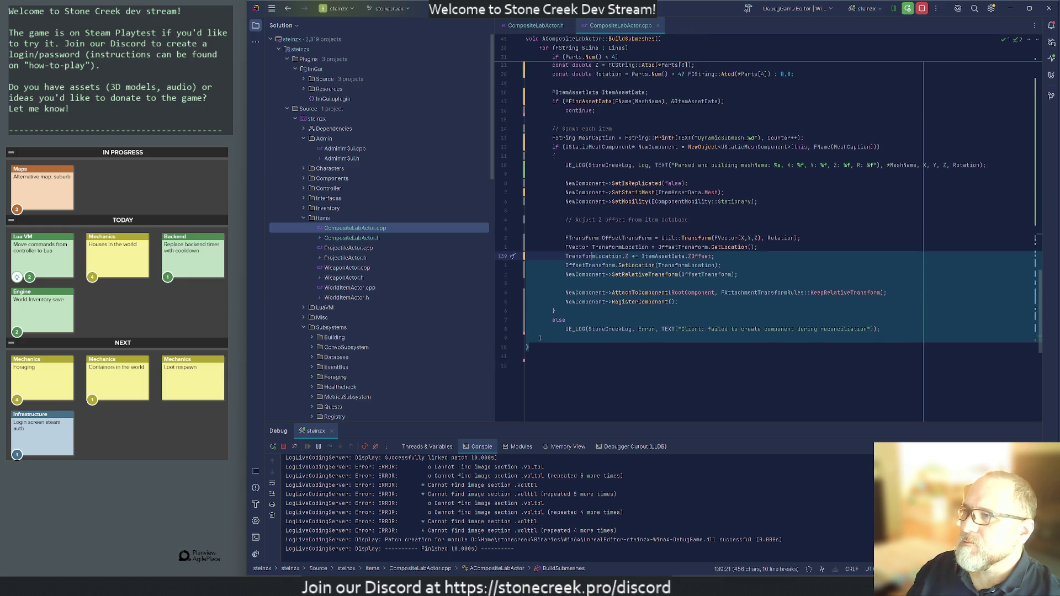
{"action": "scroll", "coordinate": [767, 232], "scroll_direction": "up", "scroll_amount": 8}
{"action": "key", "text": "shift+Up"}
{"action": "key", "text": "shift+Up"}
{"action": "key", "text": "shift+Up"}
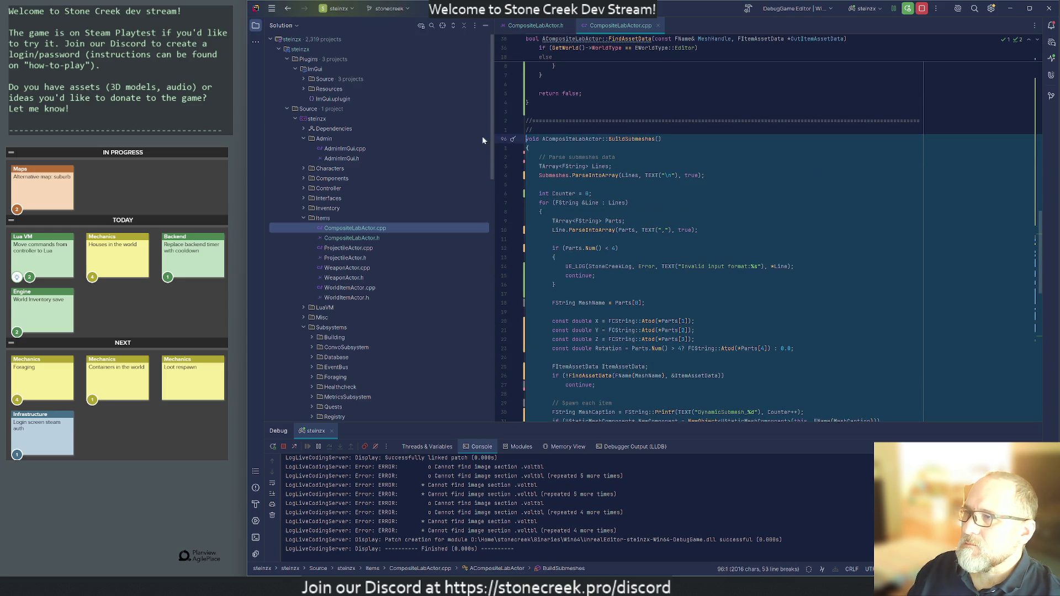
{"action": "right_click", "coordinate": [634, 162]}
{"action": "left_click", "coordinate": [652, 187]}
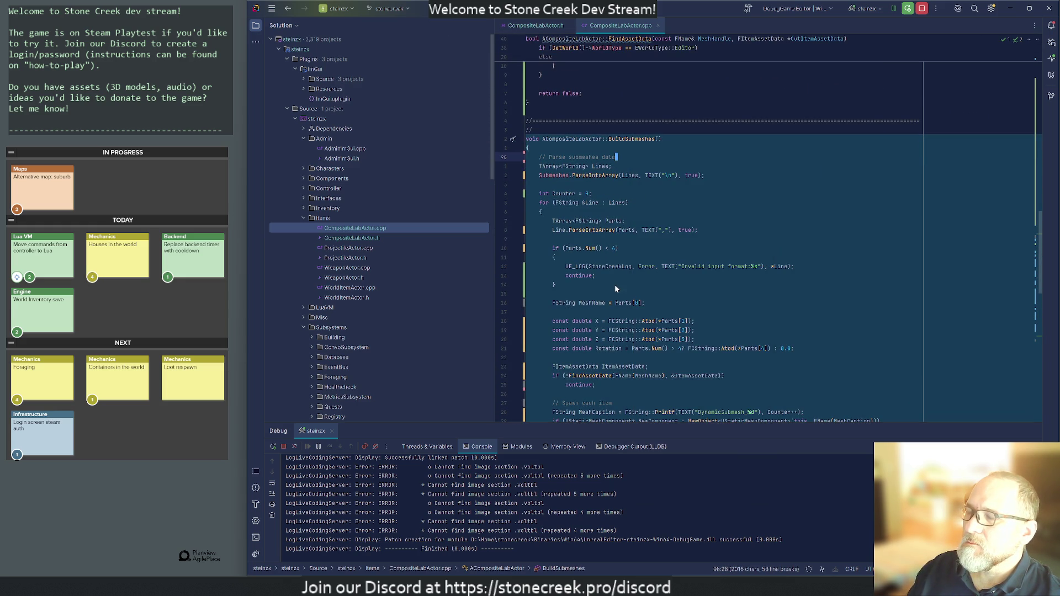
- Send the BuildSubmeshes code to Claude, read the reply, and move the chat window aside
{"action": "key", "text": "alt+Tab"}
{"action": "key", "text": "ctrl+v"}
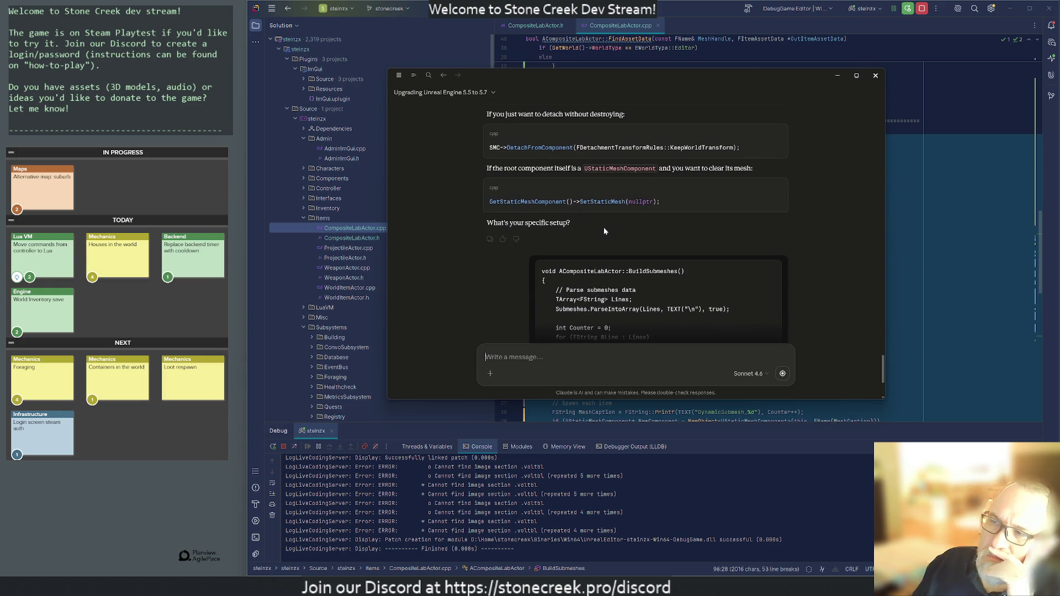
{"action": "key", "text": "Return"}
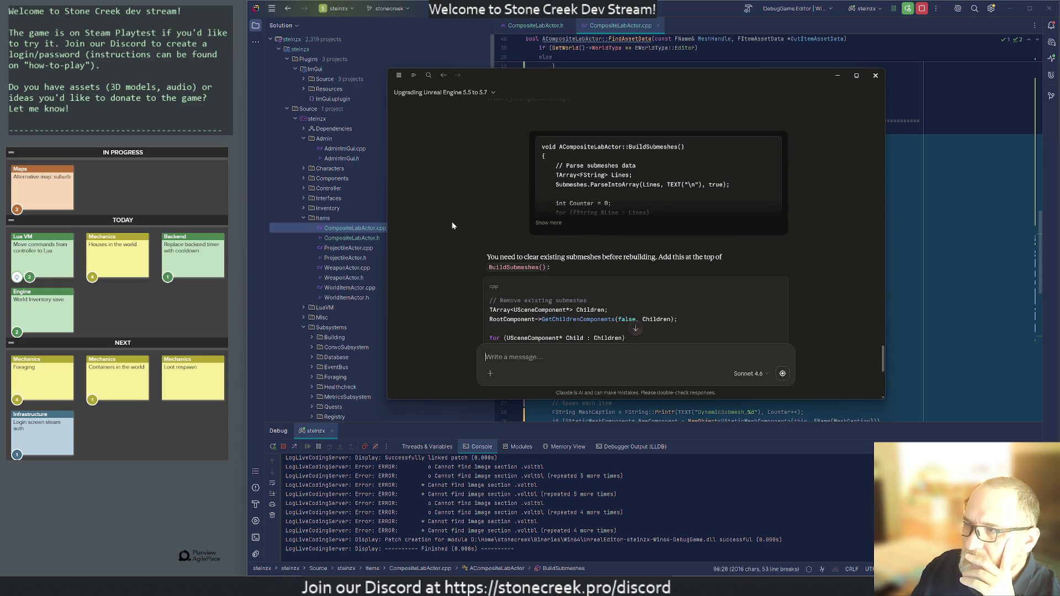
{"action": "scroll", "coordinate": [452, 226], "scroll_direction": "down", "scroll_amount": 1}
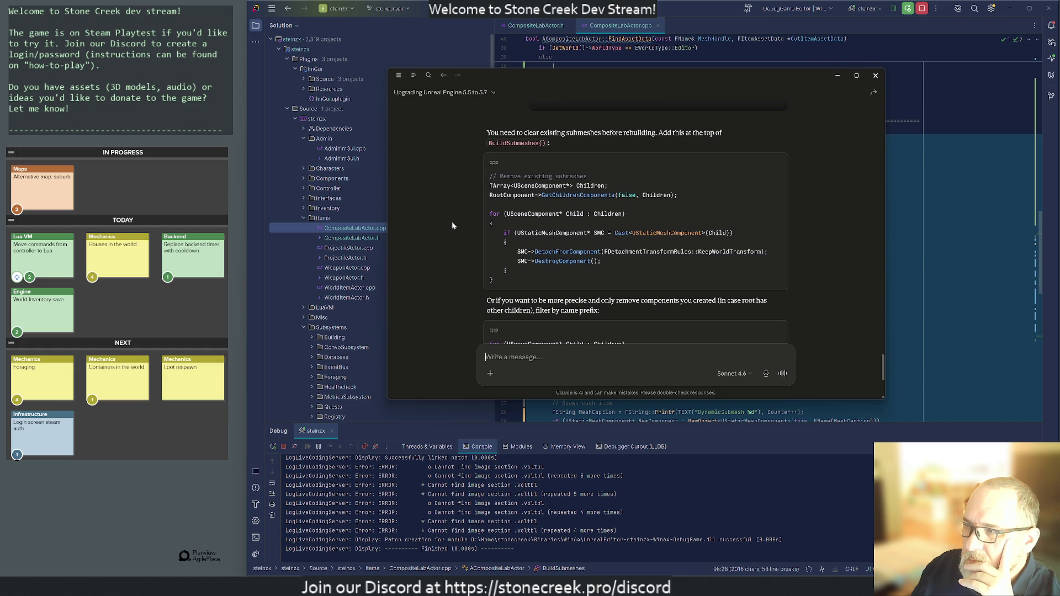
{"action": "scroll", "coordinate": [452, 225], "scroll_direction": "down", "scroll_amount": 1}
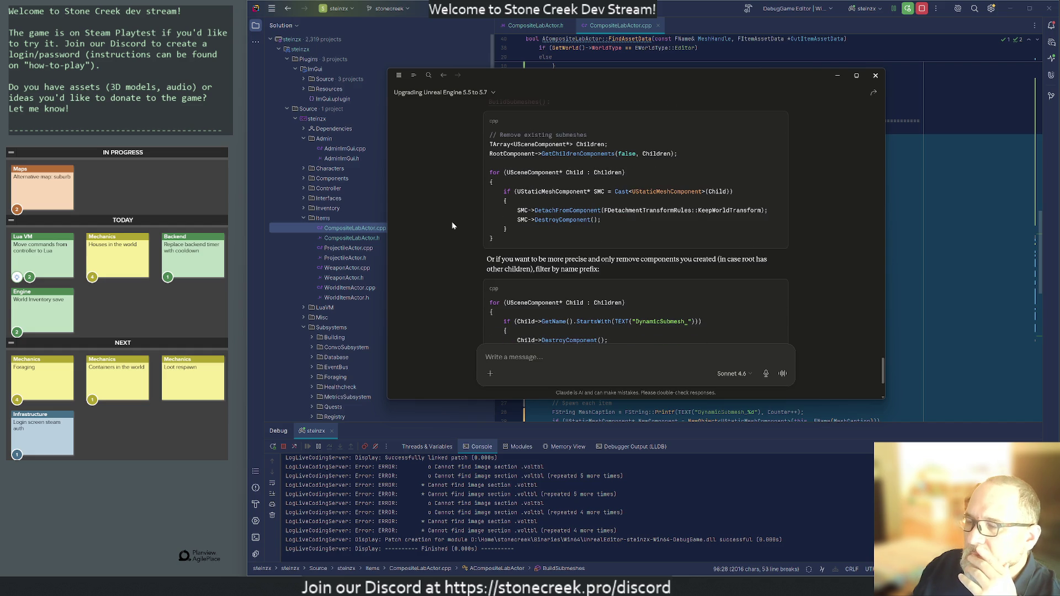
{"action": "scroll", "coordinate": [451, 226], "scroll_direction": "down", "scroll_amount": 2}
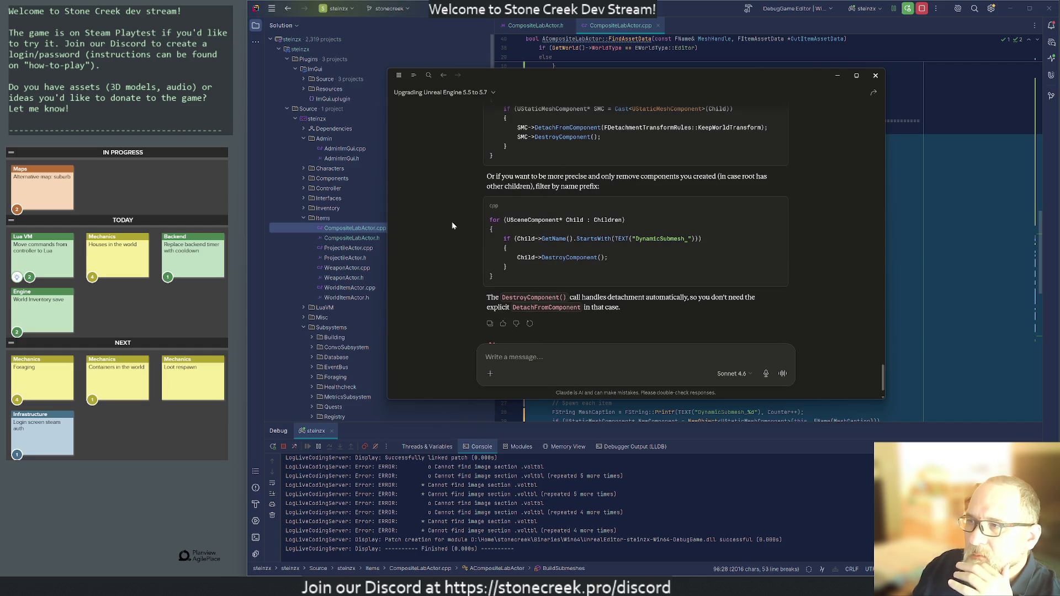
{"action": "scroll", "coordinate": [452, 225], "scroll_direction": "up", "scroll_amount": 2}
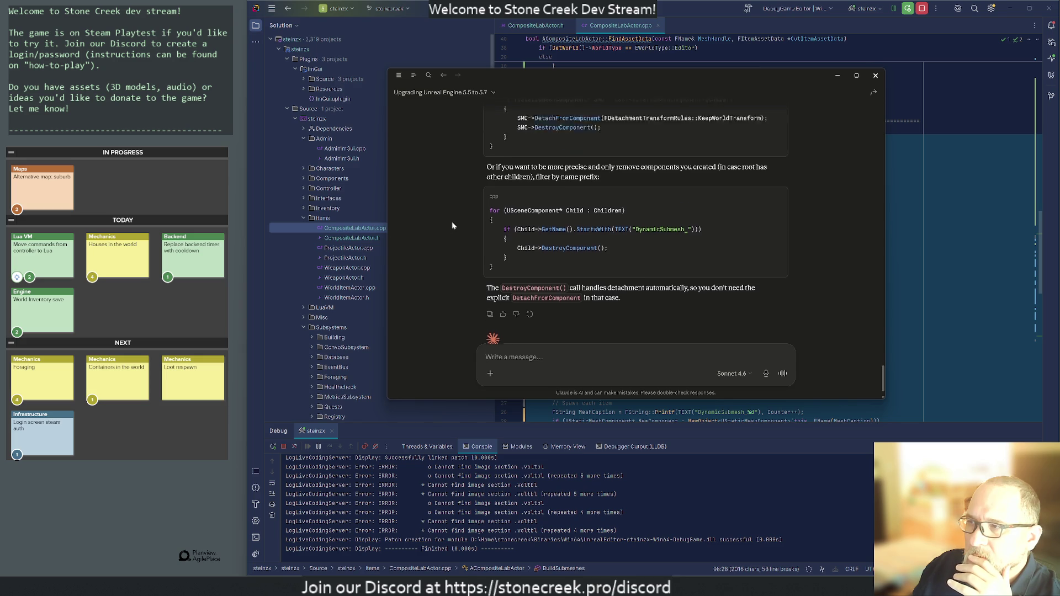
{"action": "scroll", "coordinate": [451, 225], "scroll_direction": "up", "scroll_amount": 1}
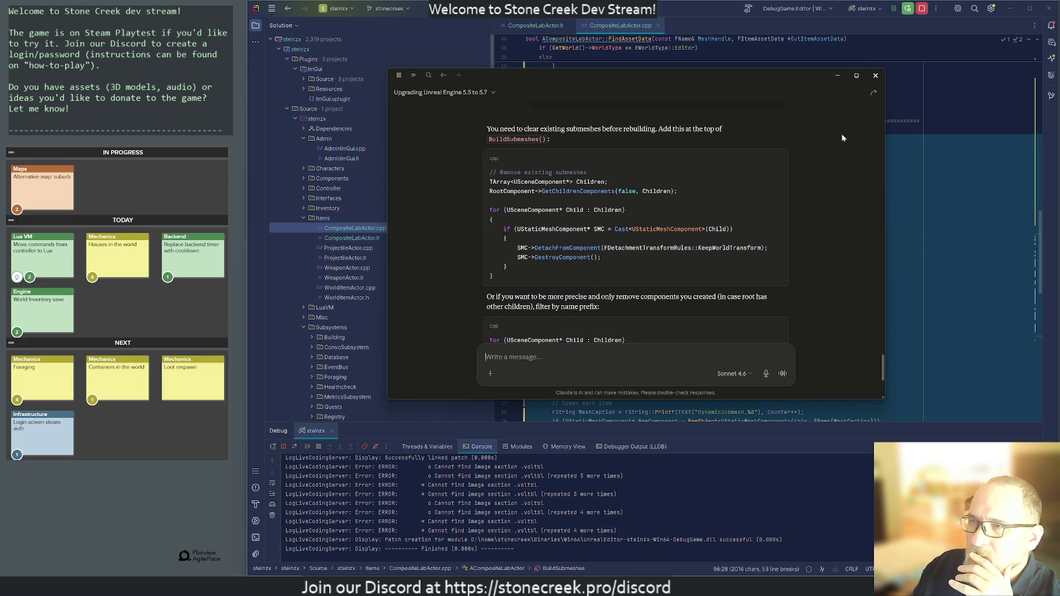
{"action": "mouse_move", "coordinate": [765, 75]}
{"action": "left_mouse_down"}
{"action": "mouse_move", "coordinate": [249, 106]}
{"action": "mouse_move", "coordinate": [280, 106]}
{"action": "left_mouse_up"}
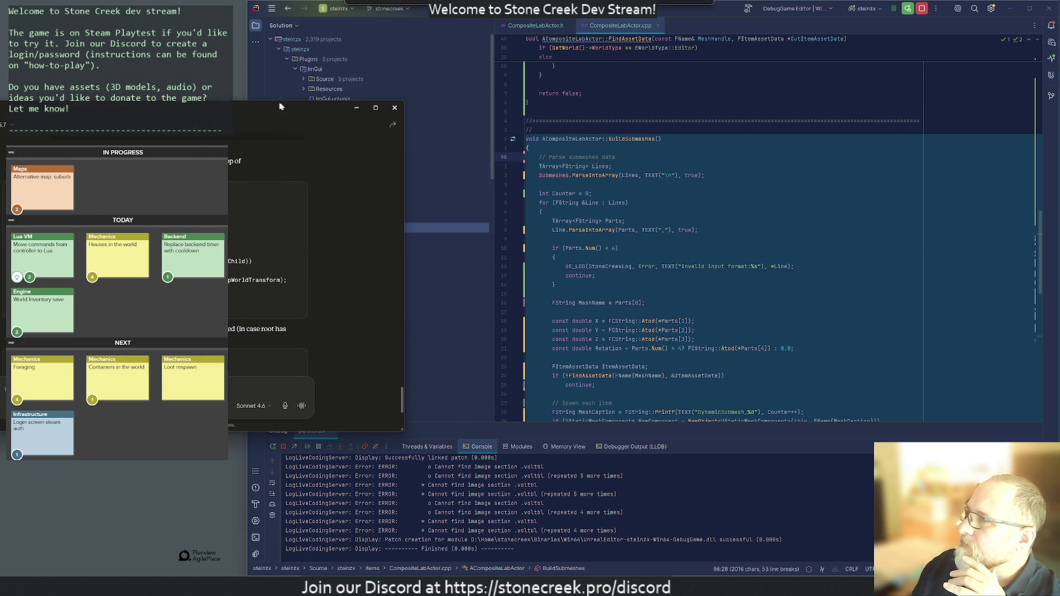
- Add a 'Clear previous meshes' comment at the top of BuildSubmeshes
{"action": "left_click", "coordinate": [634, 182]}
{"action": "left_click", "coordinate": [526, 148]}
{"action": "key", "text": "Return"}
{"action": "type", "text": "Clear previous m"}
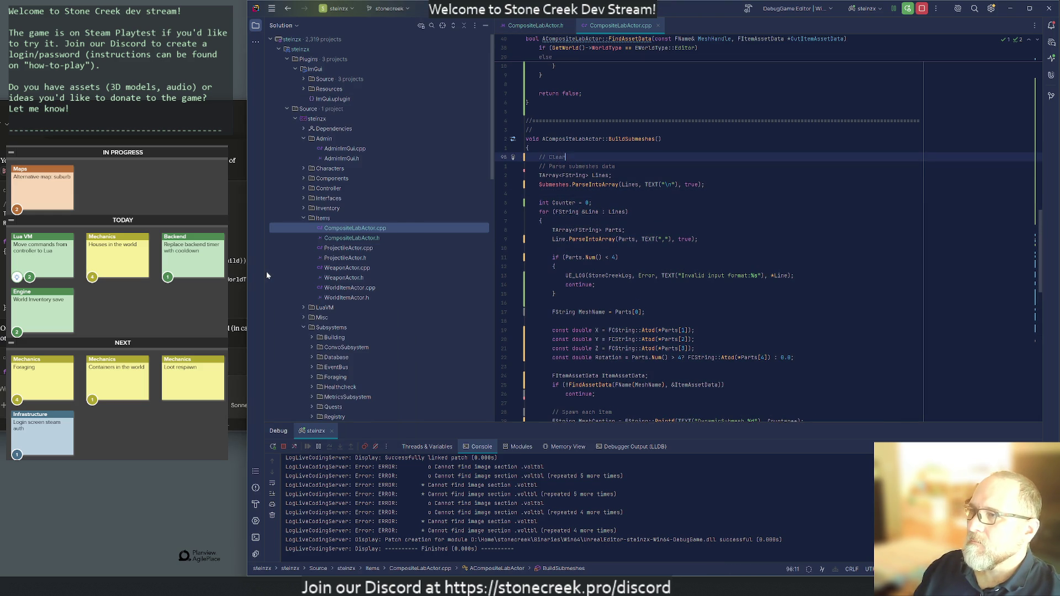
{"action": "type", "text": "esh"}
{"action": "key", "text": "Return"}
{"action": "type", "text": "Submeshes"}
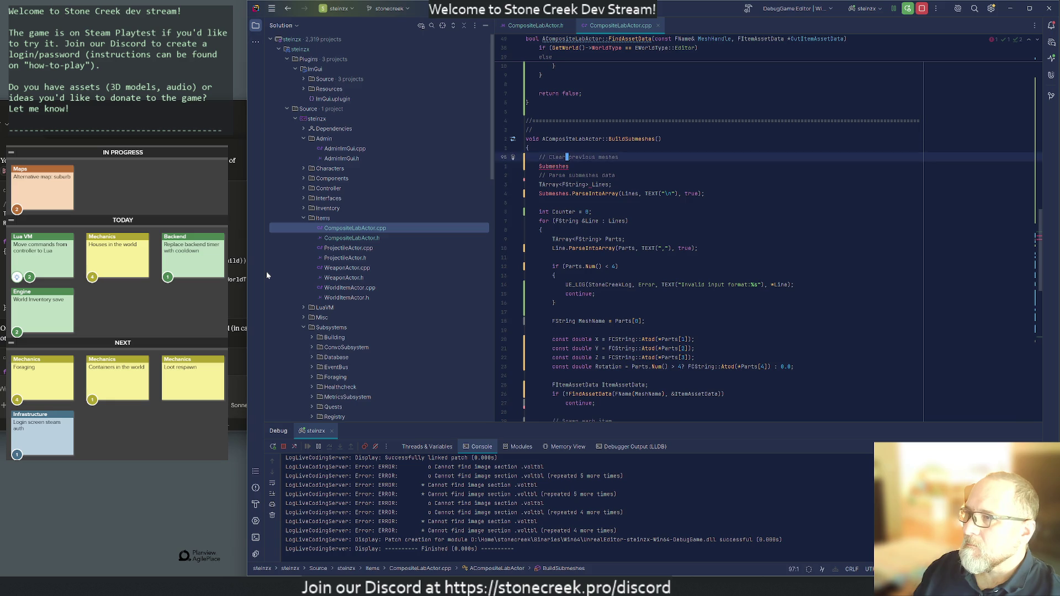
{"action": "key", "text": "ctrl+z"}
{"action": "key", "text": "Return"}
{"action": "key", "text": "Return"}
{"action": "key", "text": "Return"}
{"action": "key", "text": "Up"}
{"action": "key", "text": "Up"}
{"action": "key", "text": "Up"}
{"action": "key", "text": "Up"}
{"action": "key", "text": "End"}
{"action": "key", "text": "Return"}
- Declare a TArray<USceneComponent*> Components array and start a RootComponent call below it
{"action": "type", "text": "TArray<USceneCo"}
{"action": "key", "text": "Return"}
{"action": "type", "text": "*> Components;"}
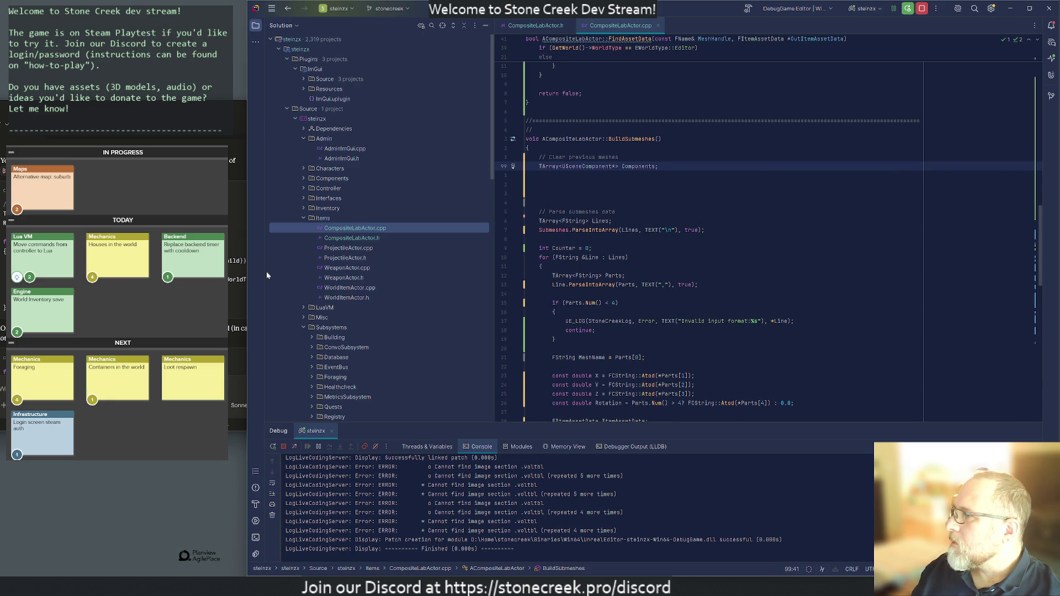
{"action": "key", "text": "Return"}
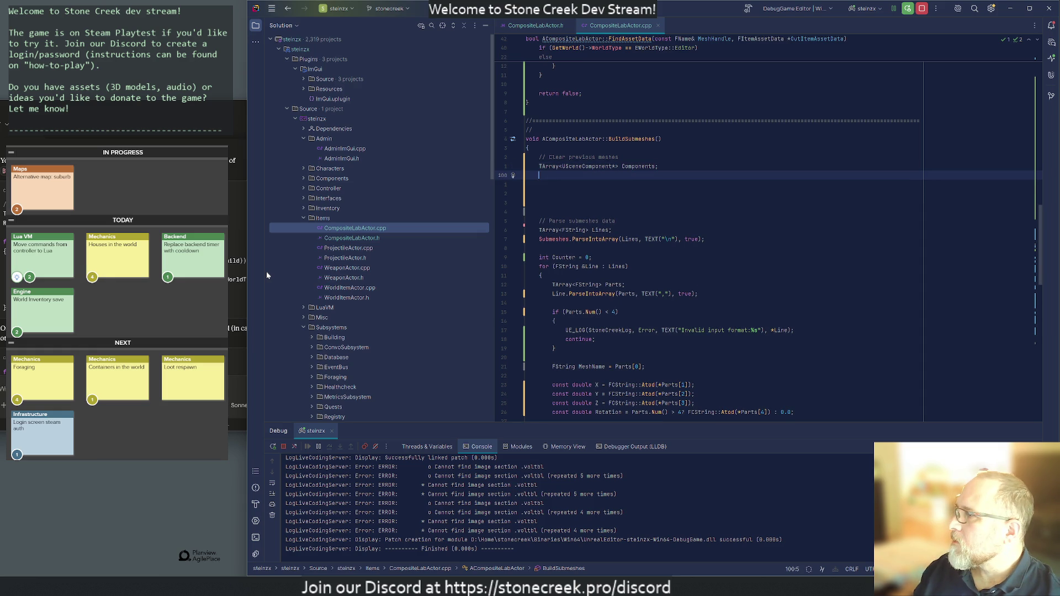
{"action": "type", "text": "RootCompo"}
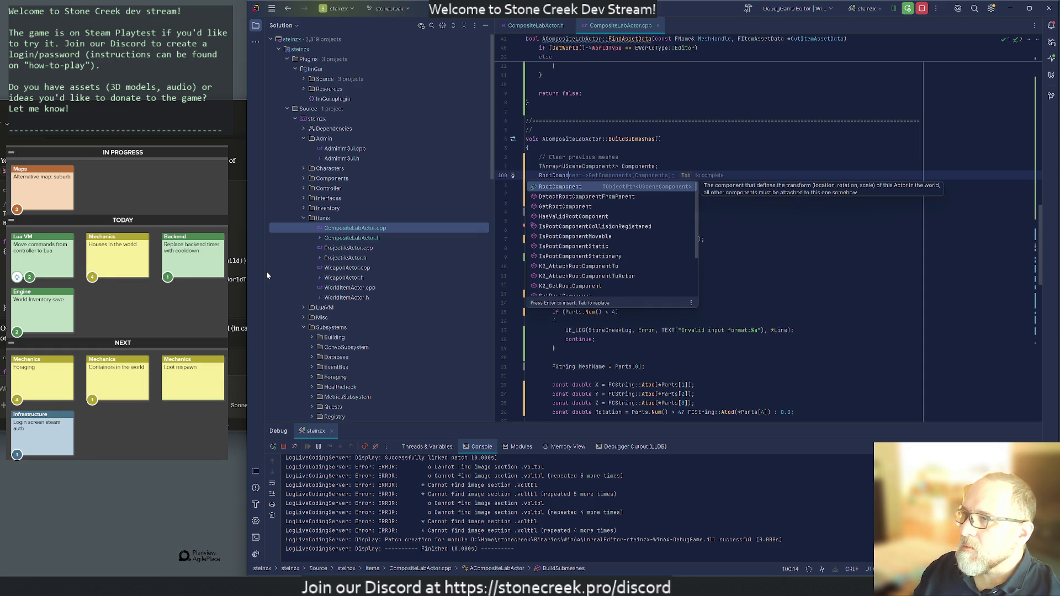
{"action": "key", "text": "Tab"}
- Make the call RootComponent GetChildrenComponents(false, Components) and check its declaration in SceneComponent.h
{"action": "key", "text": "Home"}
{"action": "key", "text": "ctrl+Right"}
{"action": "key", "text": "Right"}
{"action": "key", "text": "Right"}
{"action": "key", "text": "Right"}
{"action": "type", "text": "Children"}
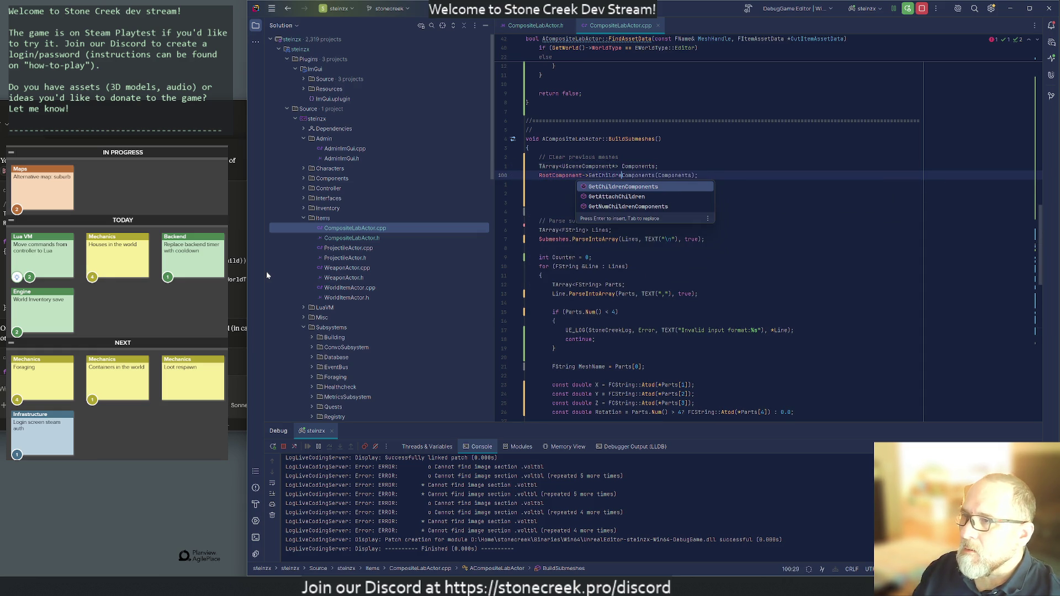
{"action": "key", "text": "Tab"}
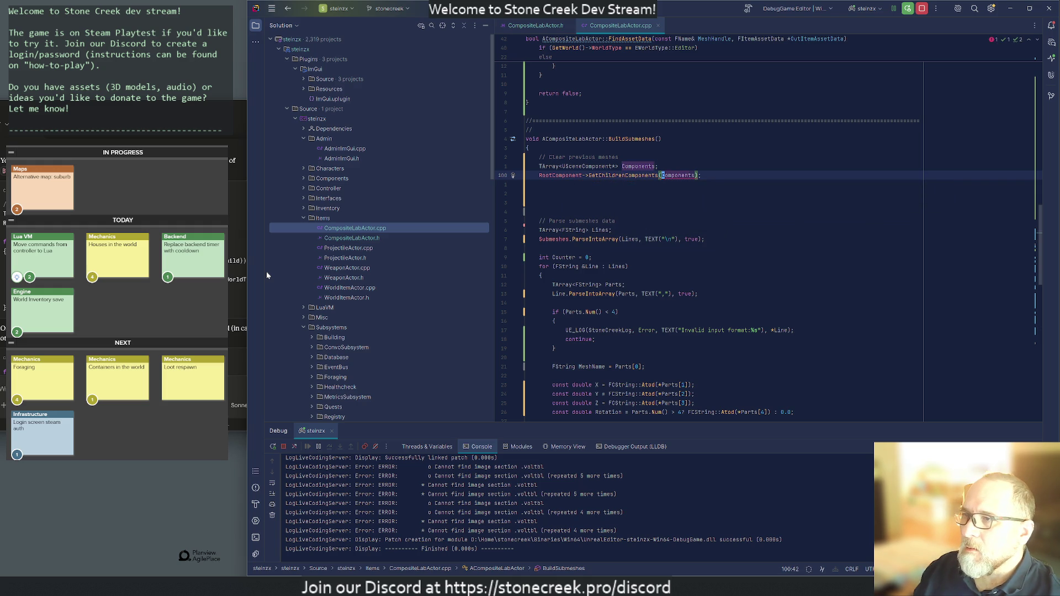
{"action": "type", "text": "false,C"}
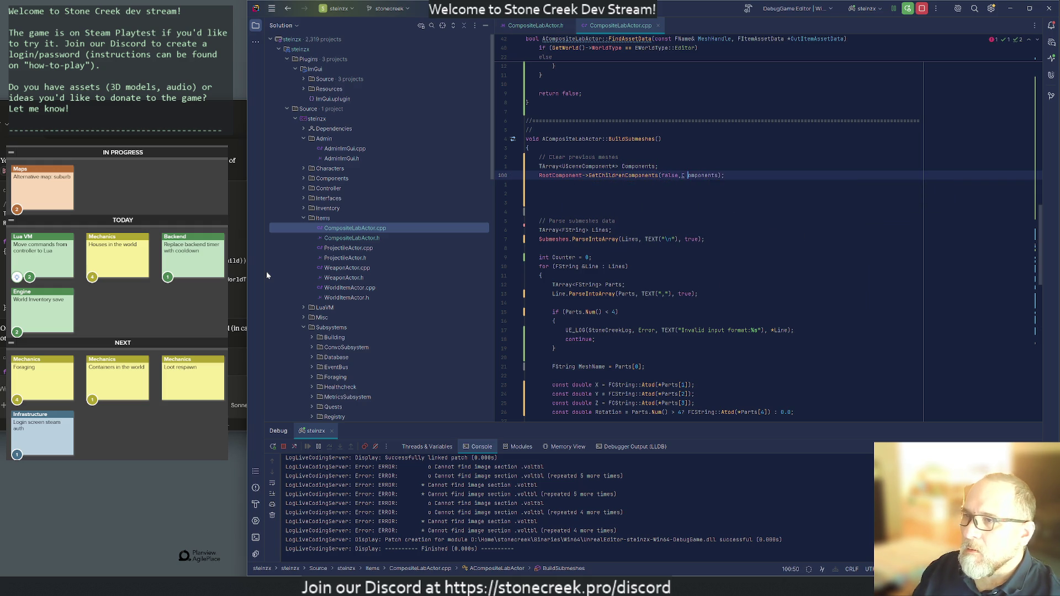
{"action": "key", "text": "ctrl+Left"}
{"action": "key", "text": "ctrl+Left"}
{"action": "key", "text": "ctrl+Left"}
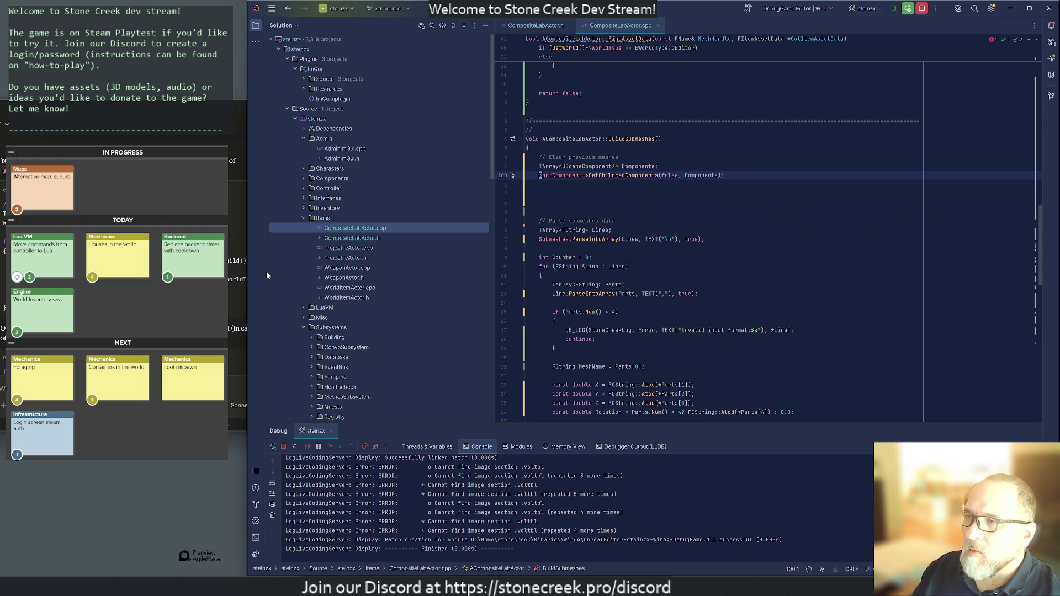
{"action": "key", "text": "ctrl+b"}
{"action": "key", "text": "Down"}
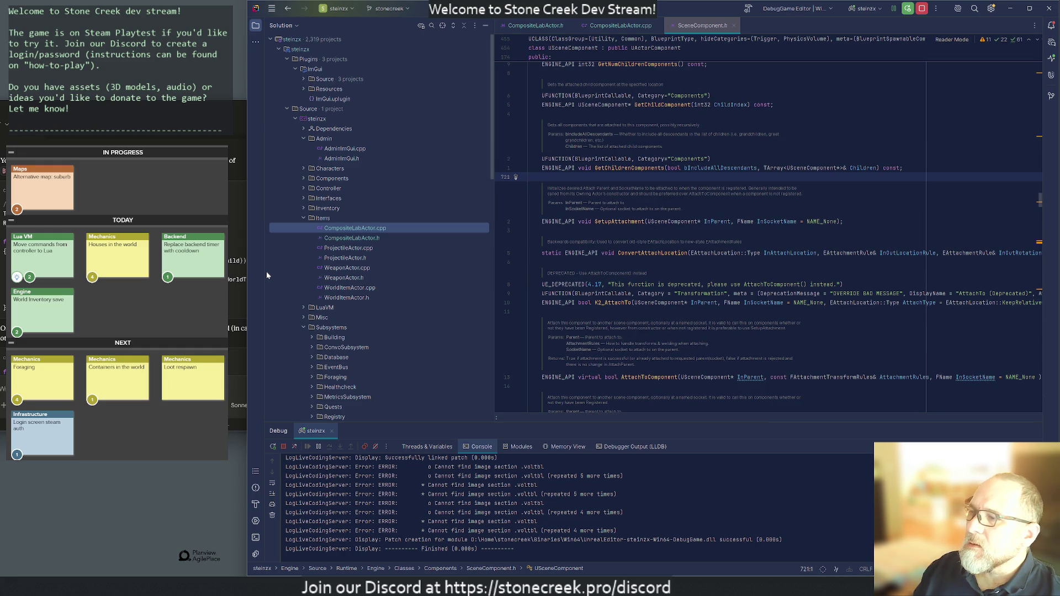
{"action": "key", "text": "ctrl+F4"}
{"action": "key", "text": "End"}
{"action": "key", "text": "Return"}
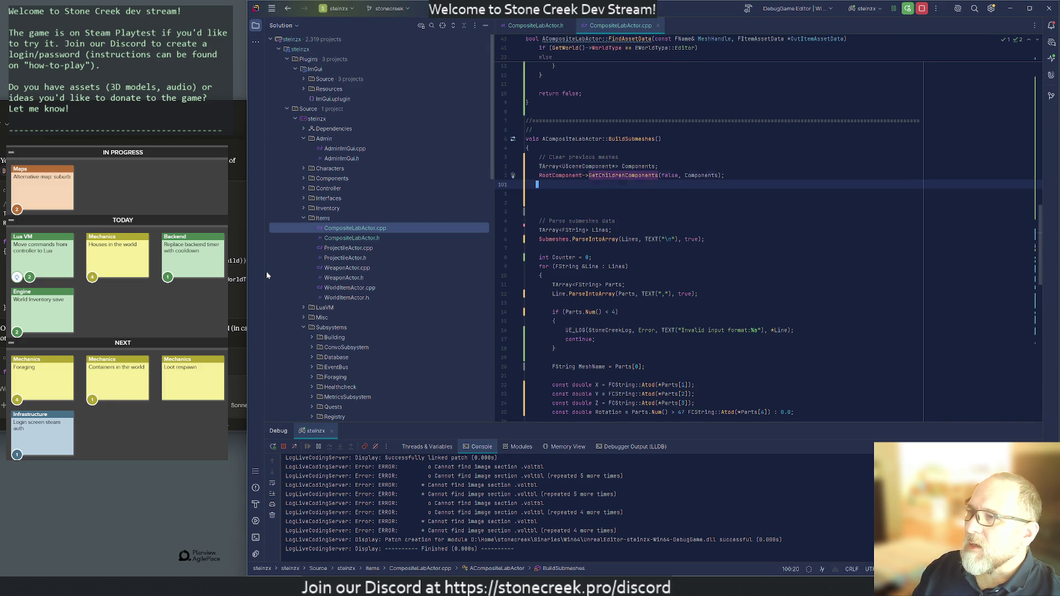
- Add a for loop over Components with an if block casting each to UStaticMeshComponent
{"action": "key", "text": "Return"}
{"action": "type", "text": "for "}
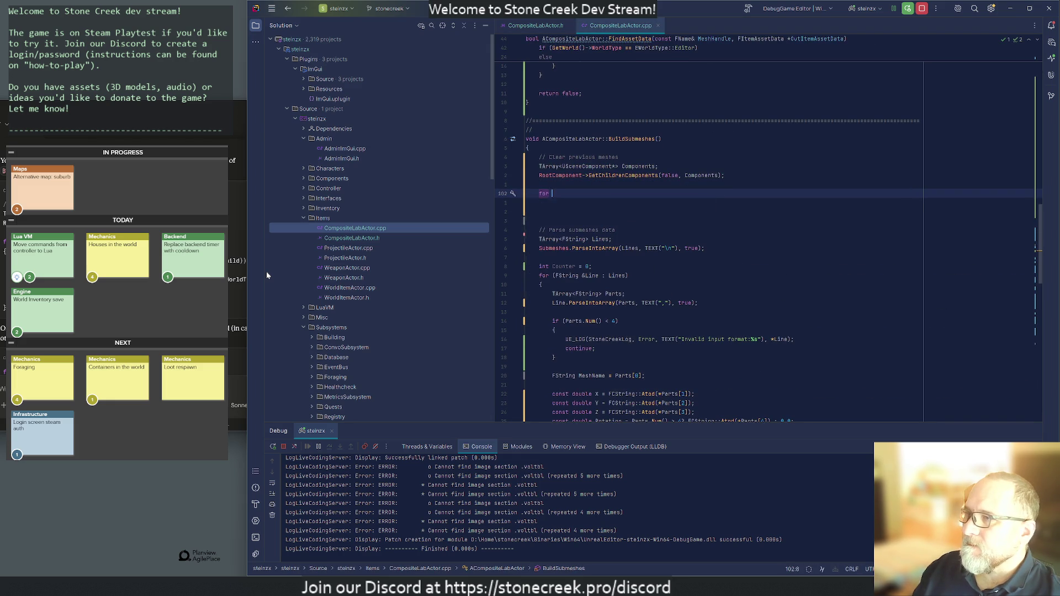
{"action": "type", "text": "(USceneCompo"}
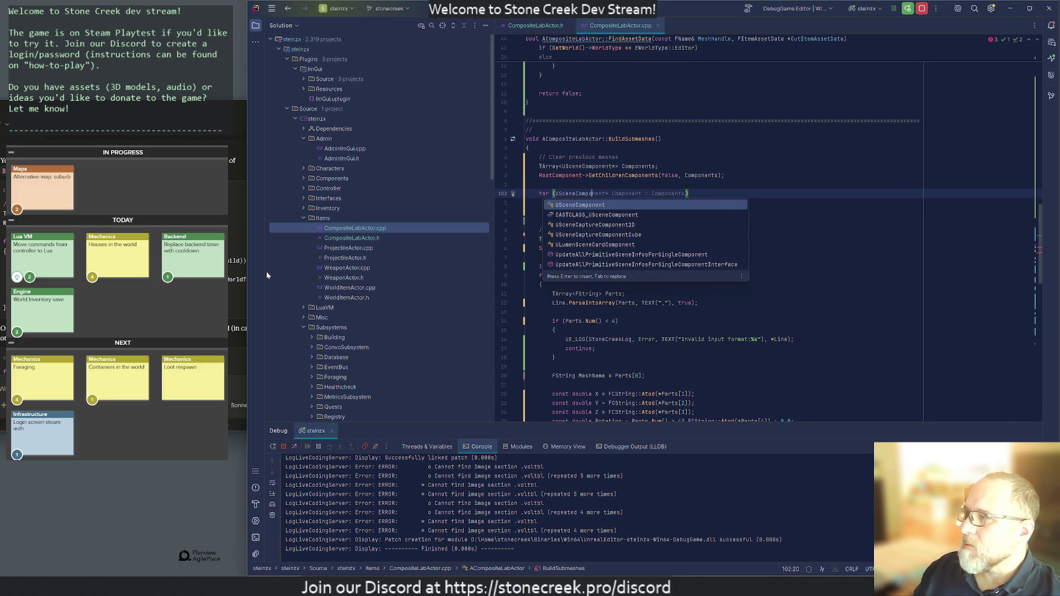
{"action": "key", "text": "Tab"}
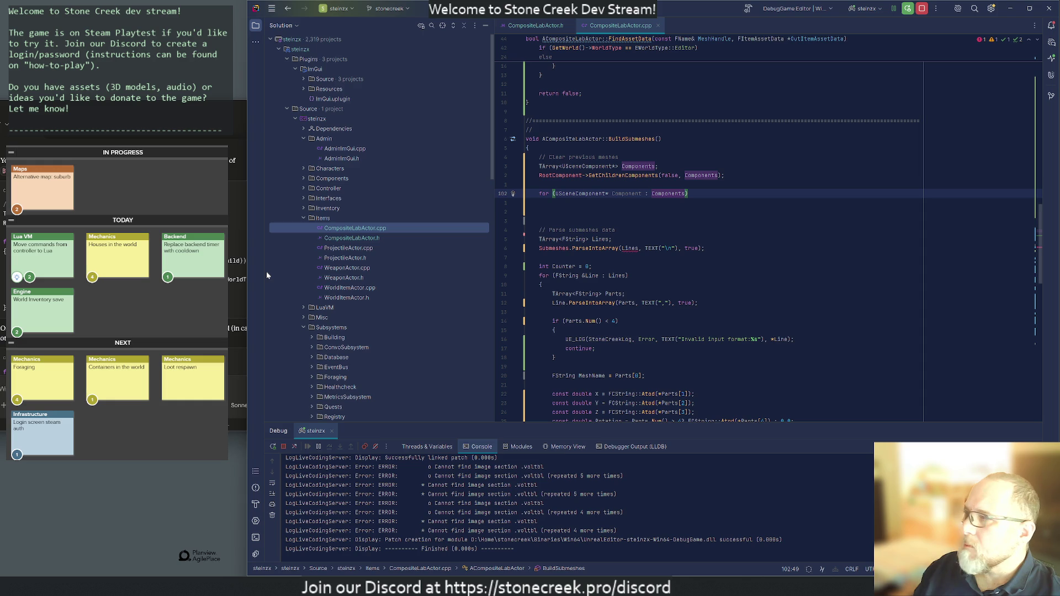
{"action": "key", "text": "Return"}
{"action": "type", "text": "{"}
{"action": "key", "text": "Return"}
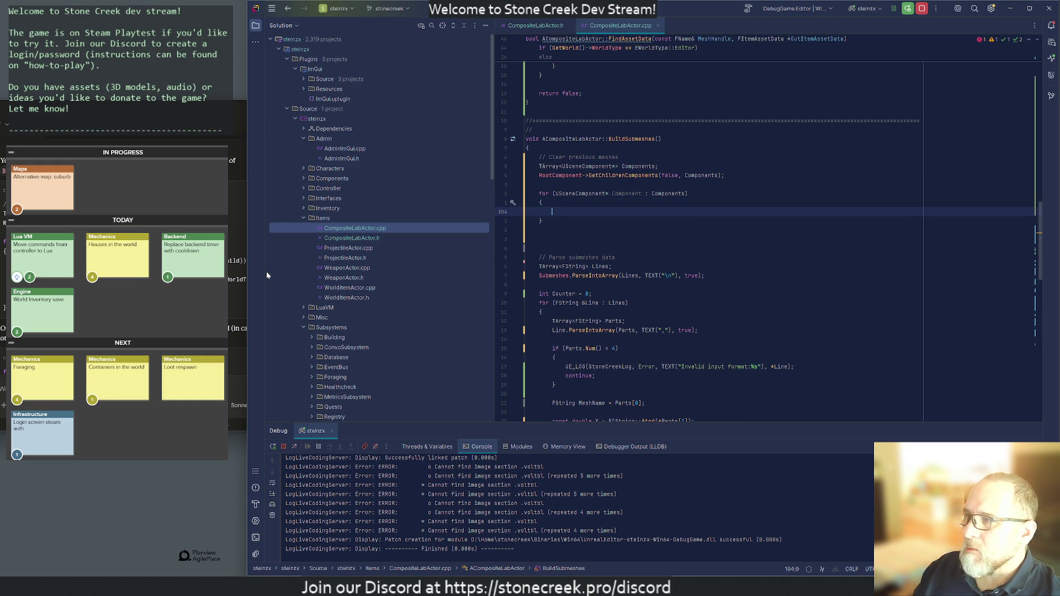
{"action": "type", "text": "if (UStaticMeshComp"}
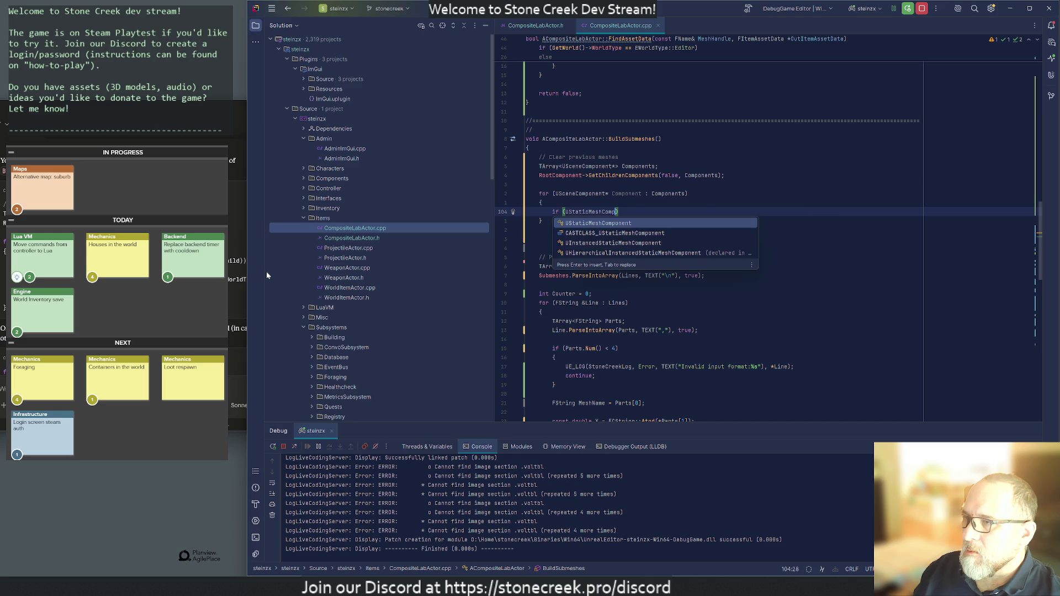
{"action": "key", "text": "Return"}
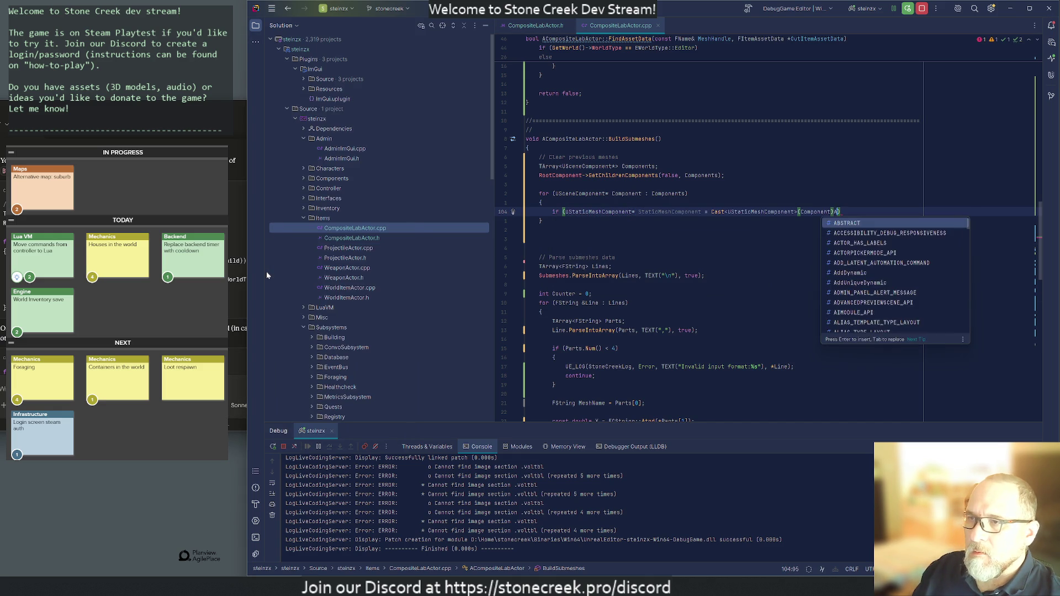
{"action": "key", "text": "Return"}
{"action": "type", "text": "{"}
{"action": "key", "text": "Return"}
{"action": "key", "text": "shift+Down"}
{"action": "key", "text": "shift+Down"}
{"action": "key", "text": "Up"}
{"action": "key", "text": "Up"}
{"action": "key", "text": "Up"}
{"action": "key", "text": "Return"}
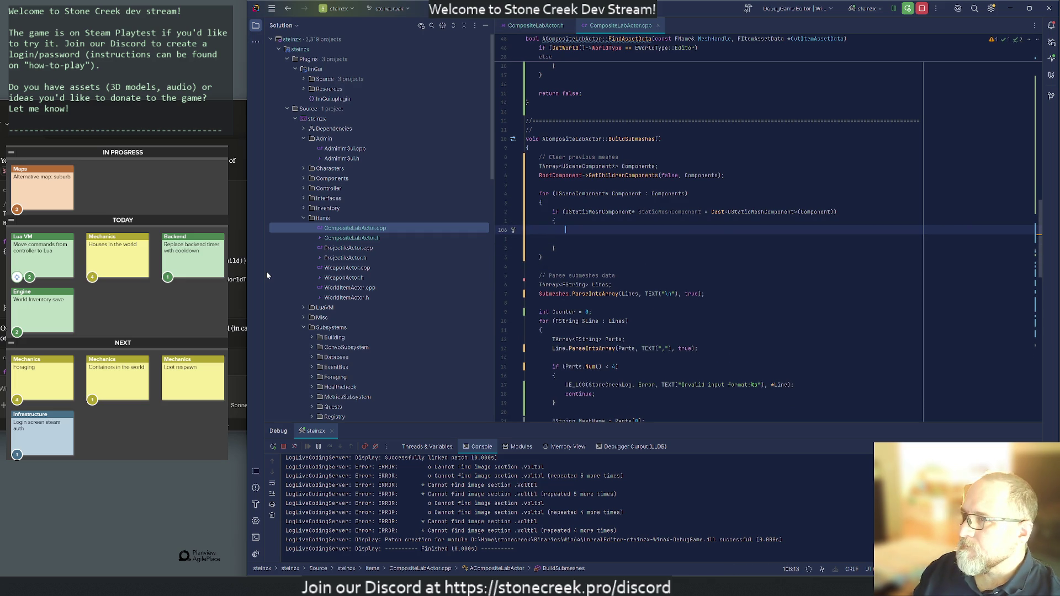
- Detach the static mesh component with DetachFromComponent(FDetachmentTransformRules::KeepWorldTransform)
{"action": "type", "text": "StaticMe"}
{"action": "key", "text": "Return"}
{"action": "type", "text": "-"}
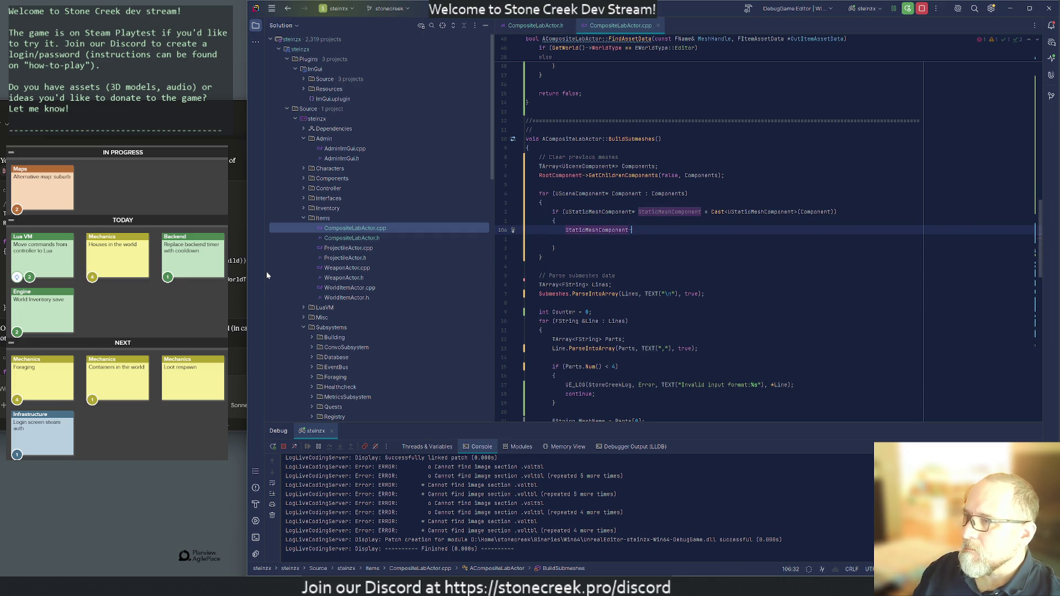
{"action": "type", "text": ">DetachFromCompo"}
{"action": "key", "text": "Return"}
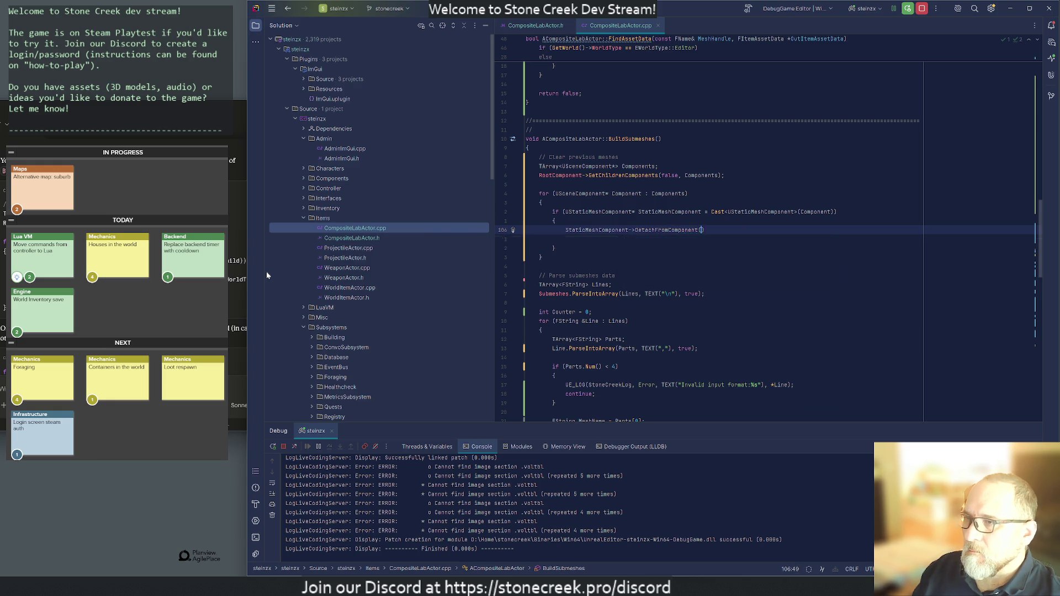
{"action": "type", "text": "FDetachment"}
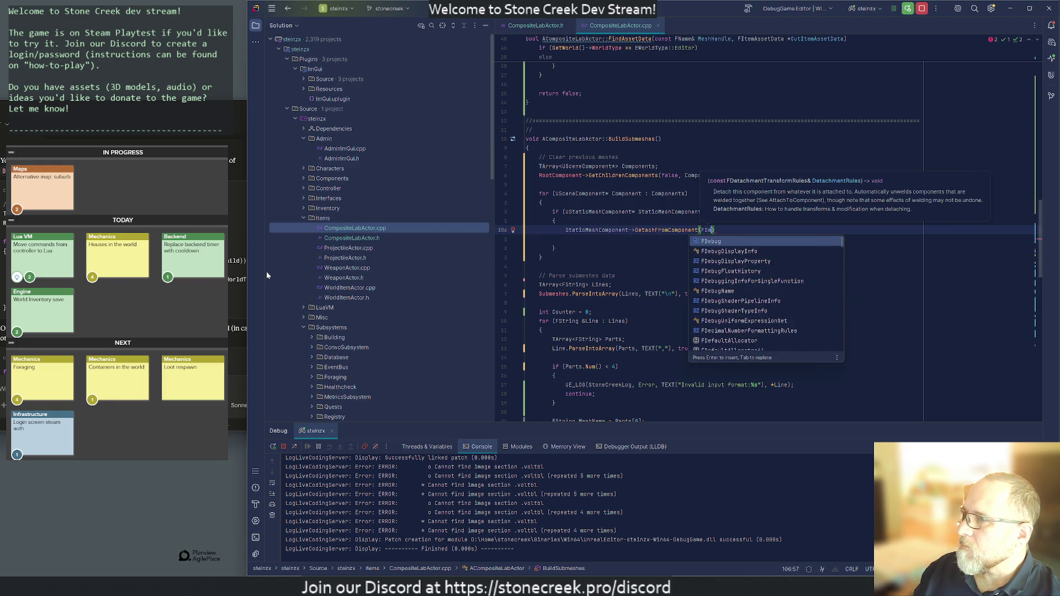
{"action": "type", "text": "Tran"}
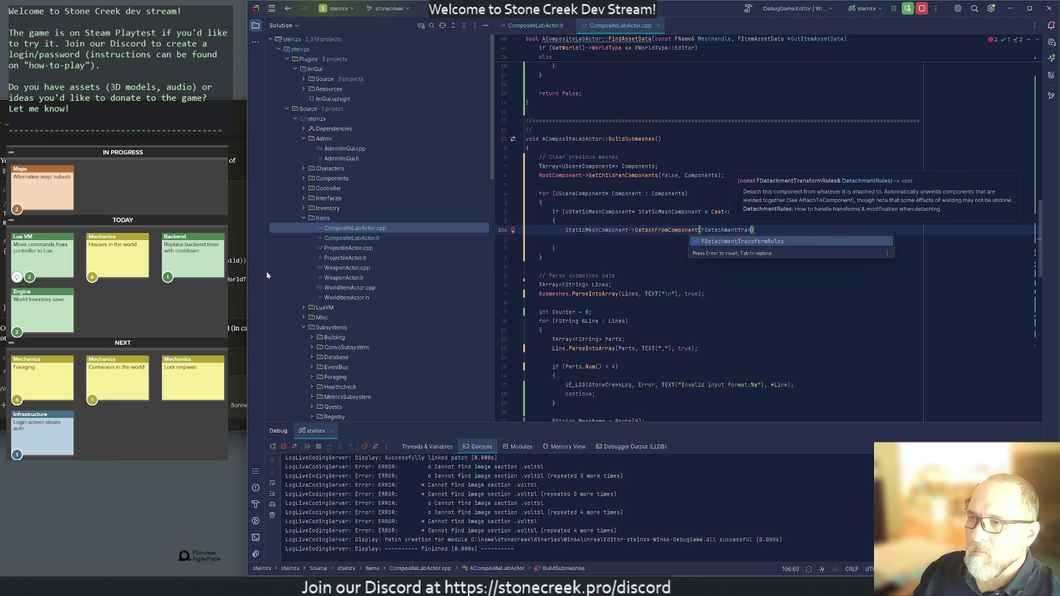
{"action": "key", "text": "Return"}
{"action": "type", "text": "::"}
{"action": "key", "text": "Escape"}
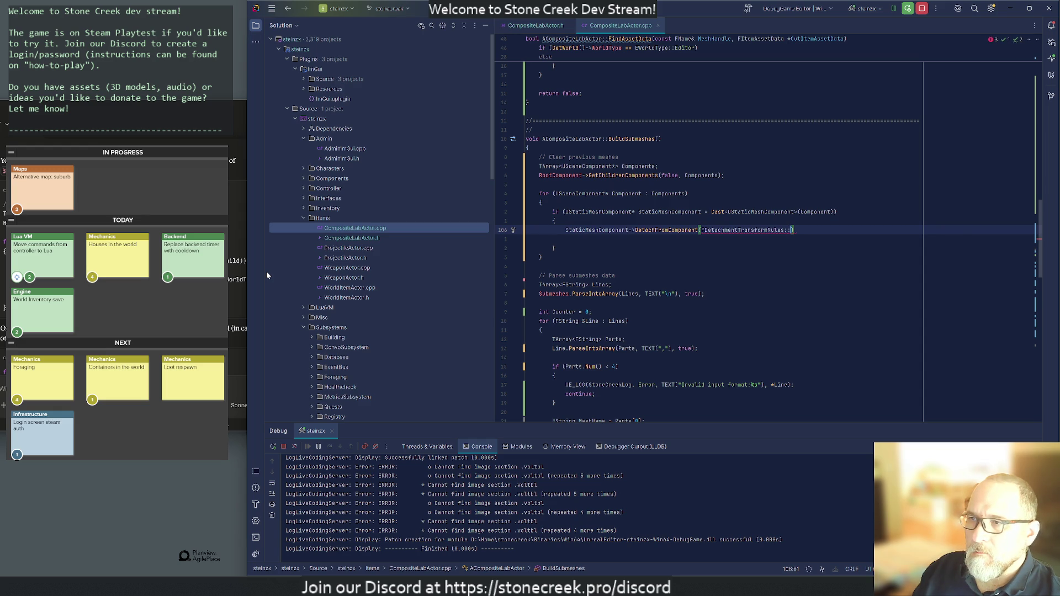
{"action": "type", "text": "Keep"}
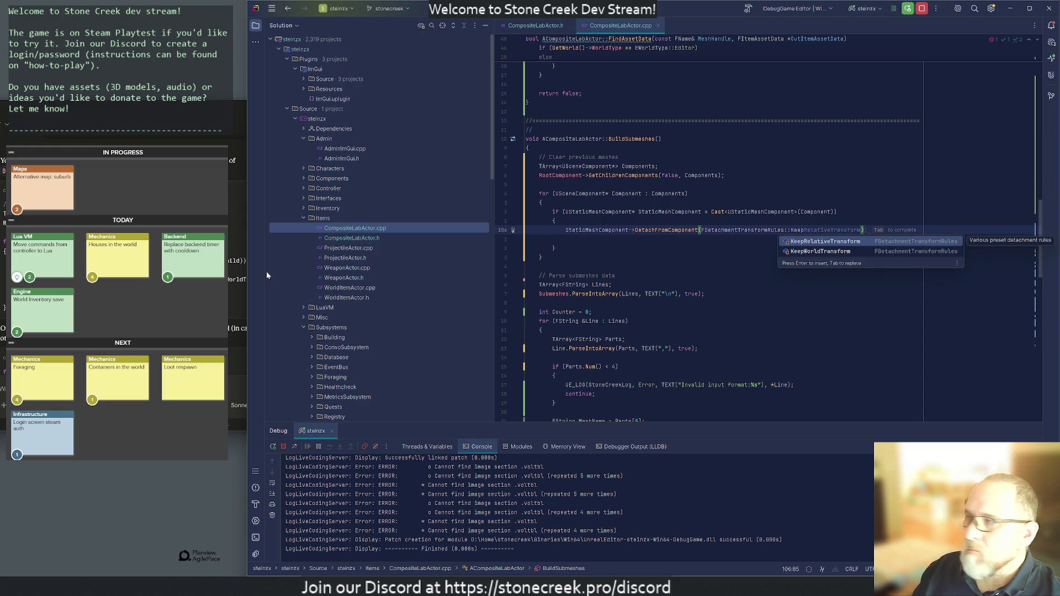
{"action": "type", "text": "Worl"}
{"action": "key", "text": "Return"}
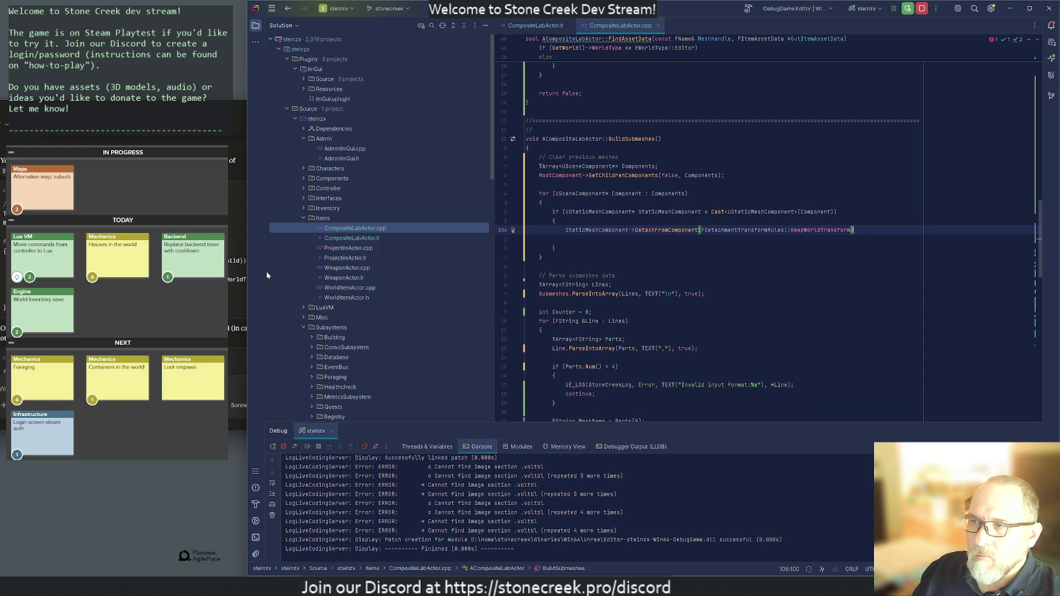
{"action": "type", "text": ";"}
{"action": "key", "text": "Return"}
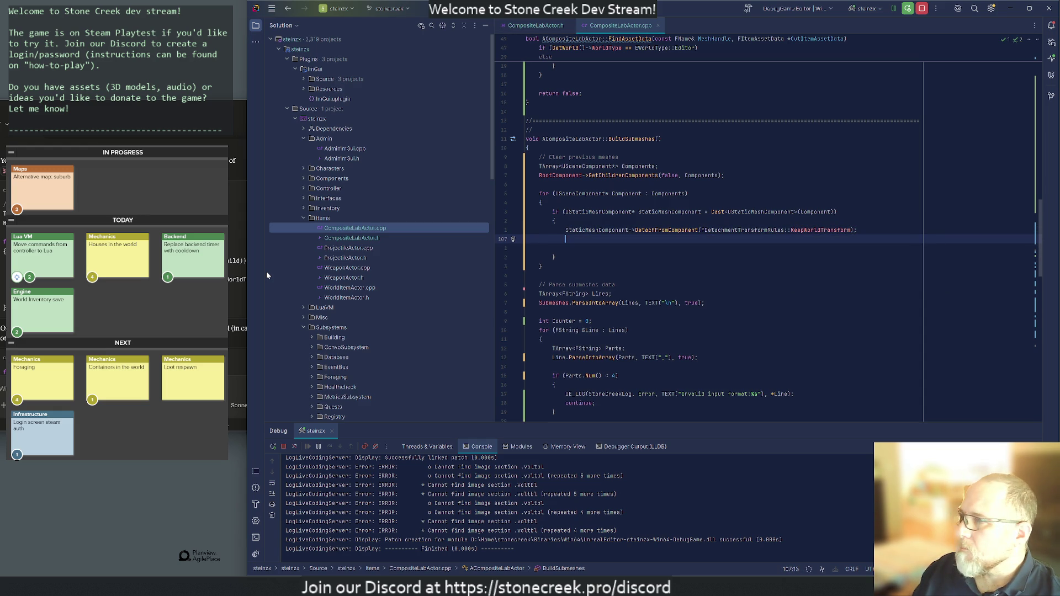
- Add StaticMeshComponent->DestroyComponent(); after the detach call
{"action": "type", "text": "StaticMe"}
{"action": "key", "text": "Return"}
{"action": "type", "text": "->Destroy"}
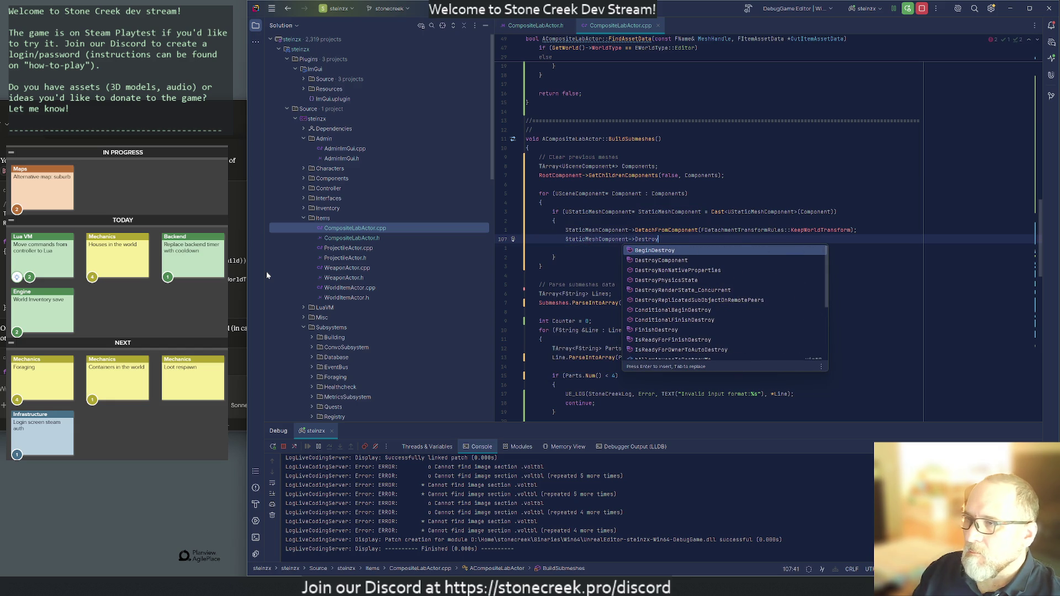
{"action": "type", "text": "Comp"}
{"action": "key", "text": "Return"}
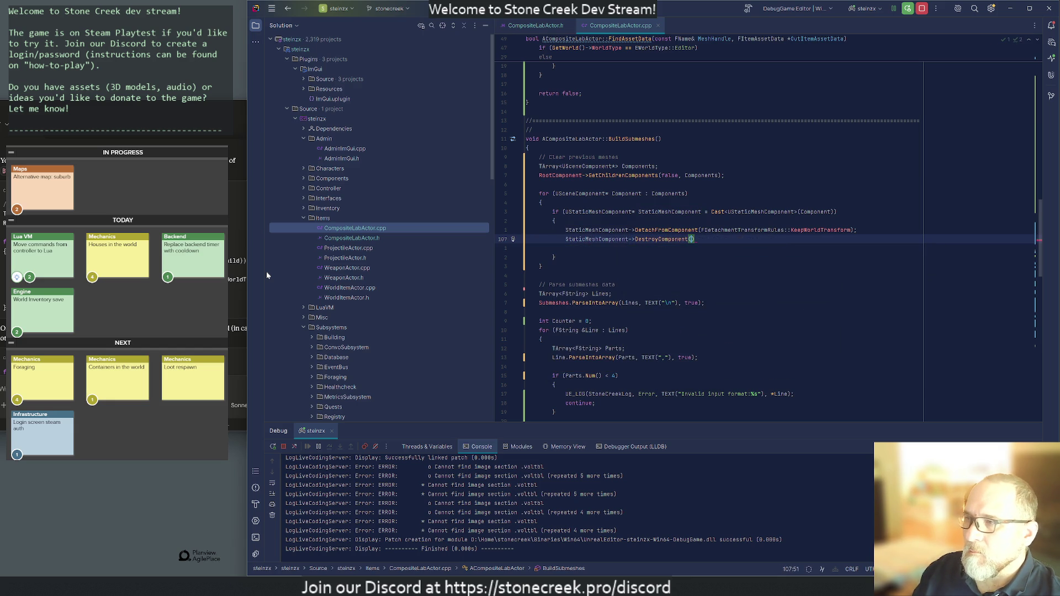
{"action": "type", "text": ";"}
{"action": "key", "text": "Return"}
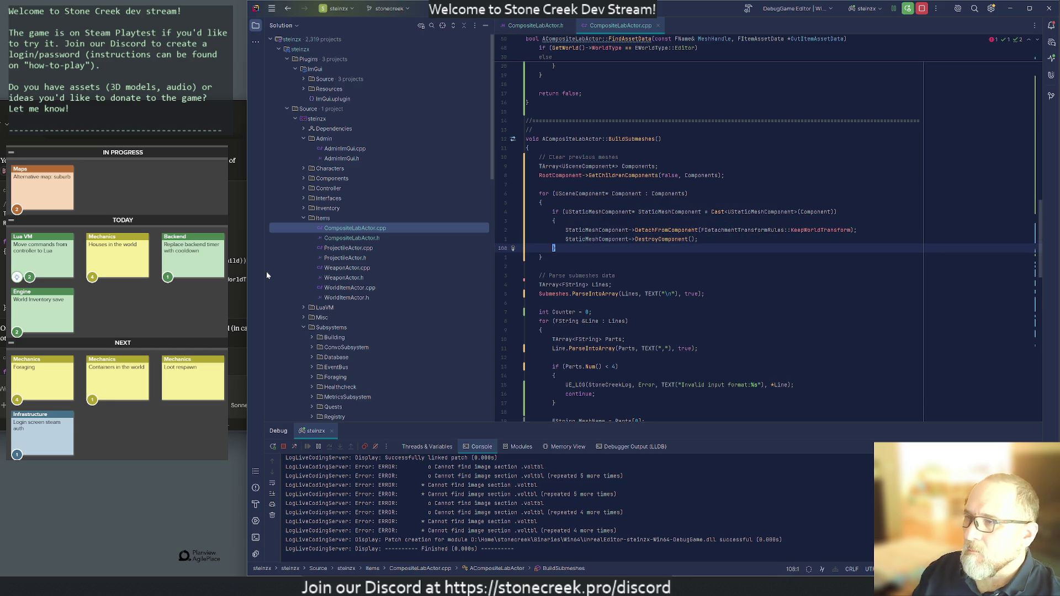
- Close the Claude chat window
{"action": "key", "text": "alt+Tab"}
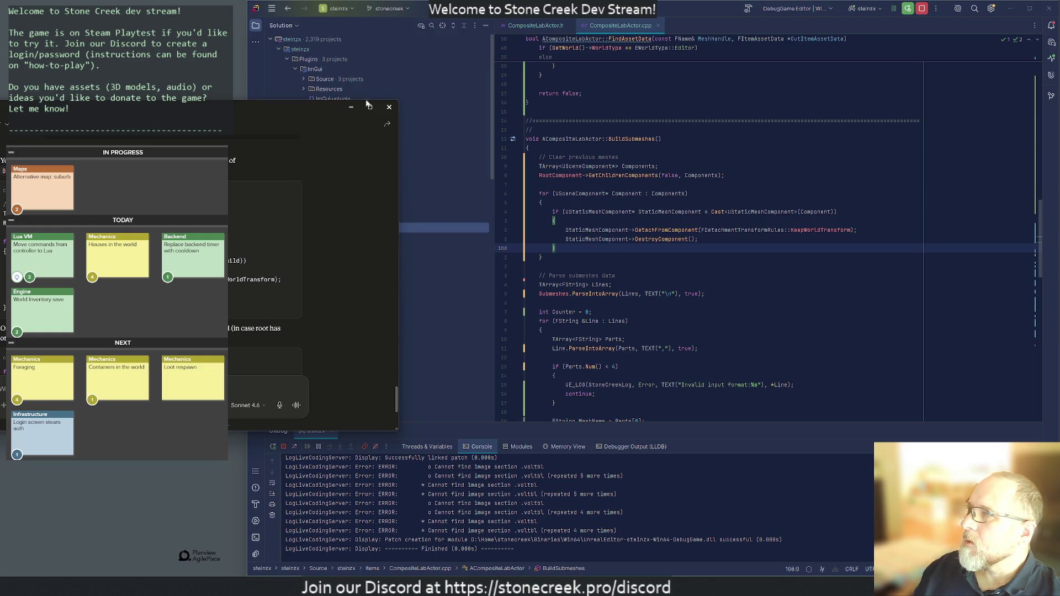
{"action": "left_click", "coordinate": [389, 107]}
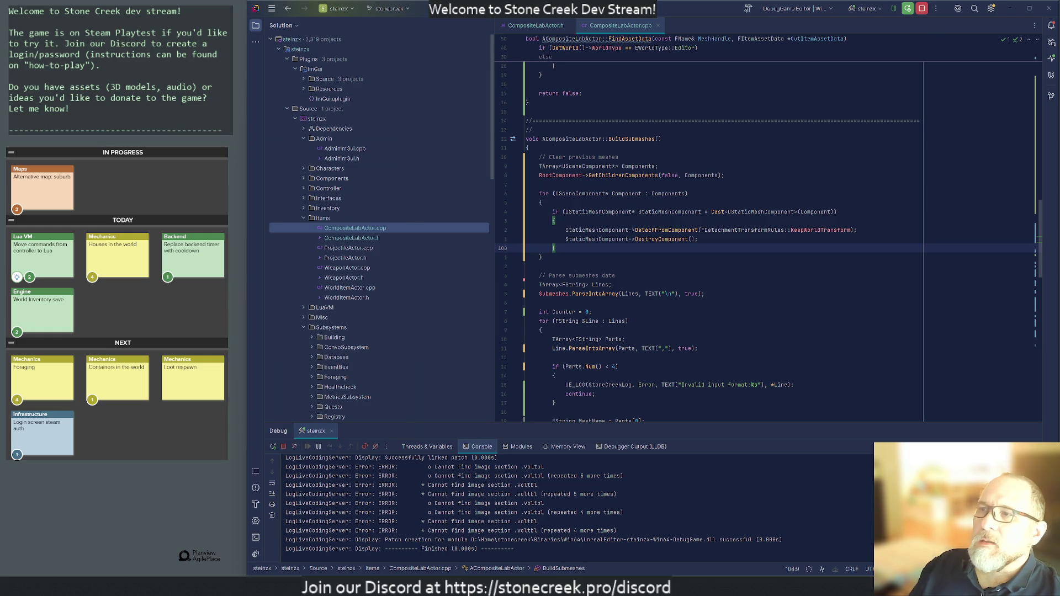
{"action": "mouse_move", "coordinate": [661, 574]}
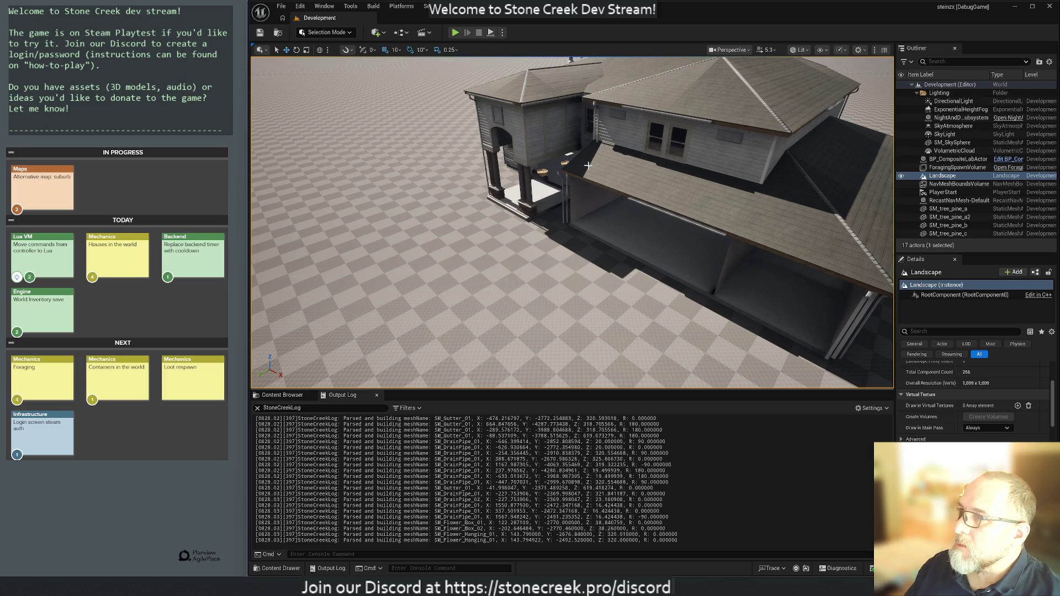
- Select BP_CompositeLabActor in the viewport to show its Submeshes in Details
{"action": "left_click", "coordinate": [680, 167]}
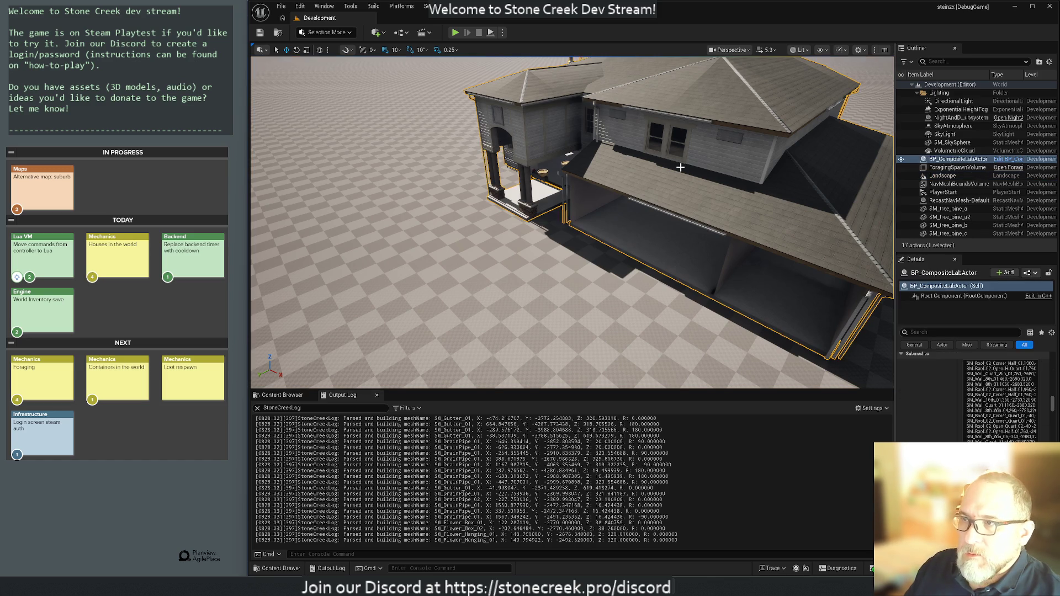
- Paste a replacement list into Submeshes, then delete most of its entries and commit
{"action": "left_click", "coordinate": [1000, 387]}
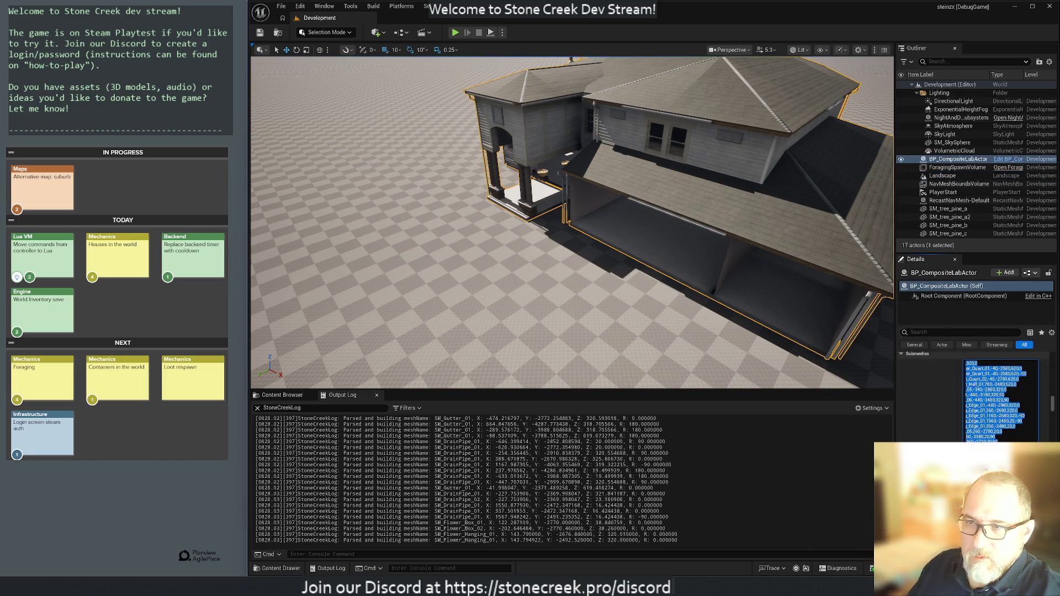
{"action": "key", "text": "ctrl+v"}
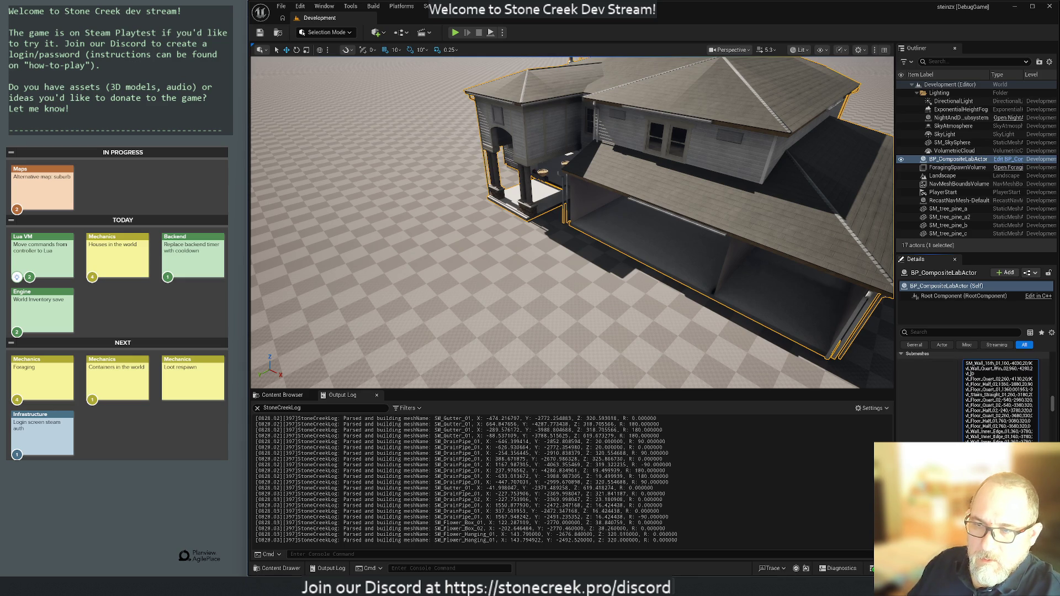
{"action": "left_click_drag", "start_coordinate": [983, 379], "coordinate": [1032, 440]}
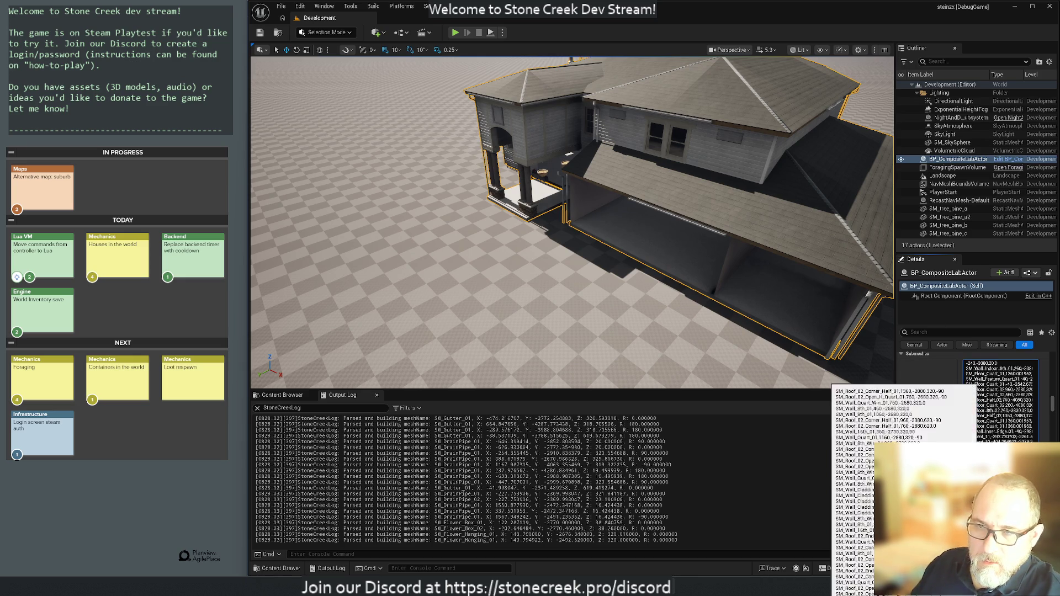
{"action": "key", "text": "BackSpace"}
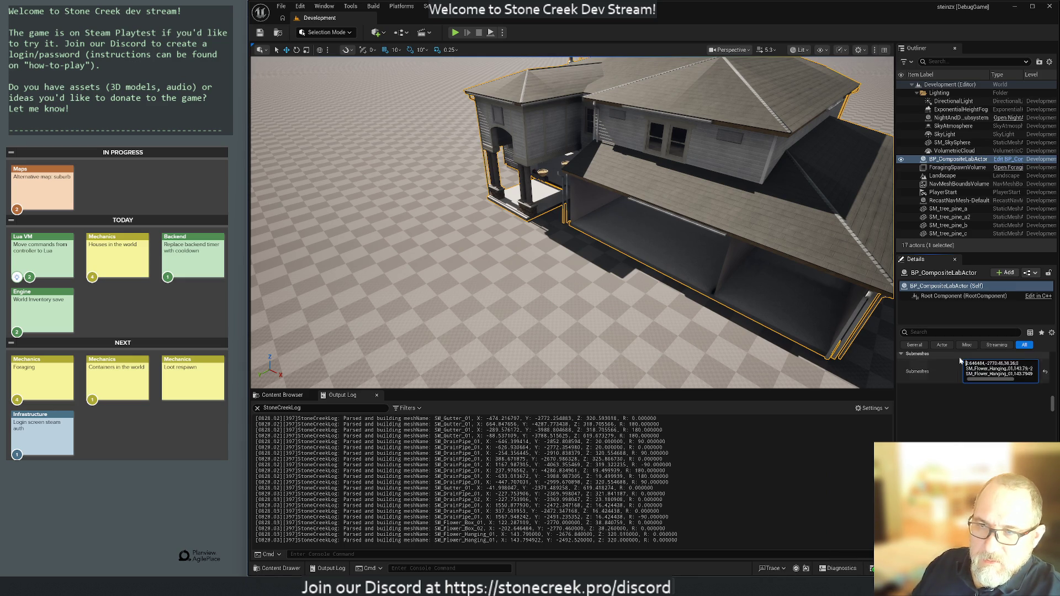
{"action": "left_click_drag", "start_coordinate": [981, 363], "coordinate": [993, 373]}
{"action": "key", "text": "BackSpace"}
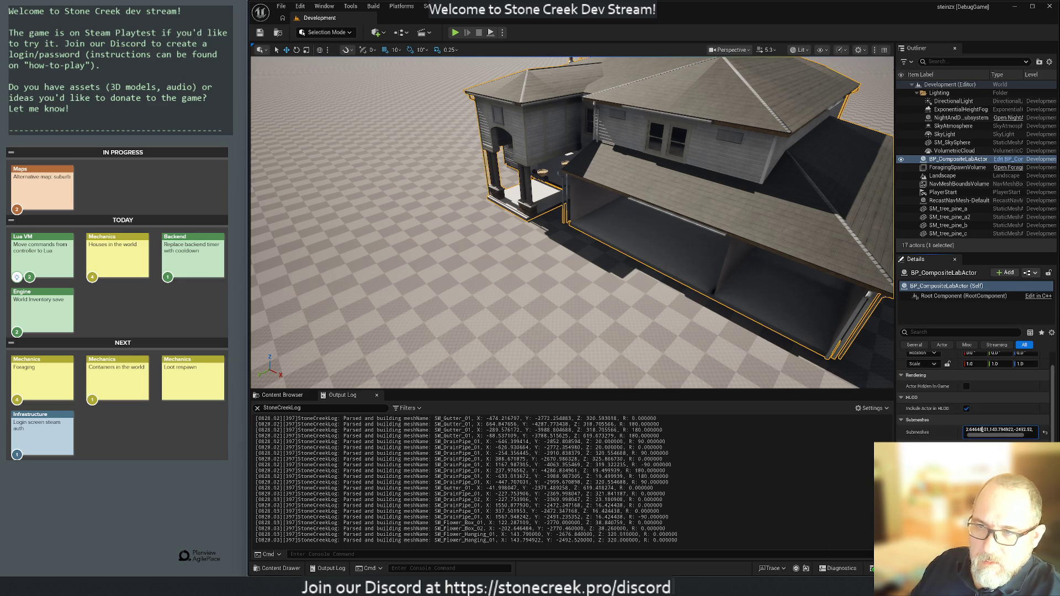
{"action": "key", "text": "Return"}
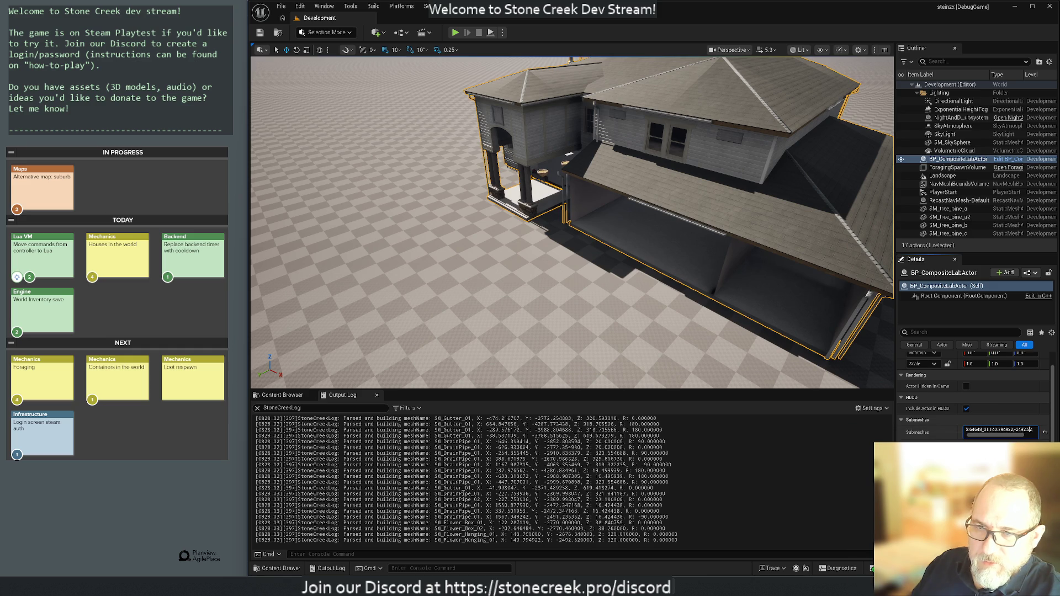
- Clear the leftover Submeshes text, commit the empty value, and save the level
{"action": "key", "text": "BackSpace"}
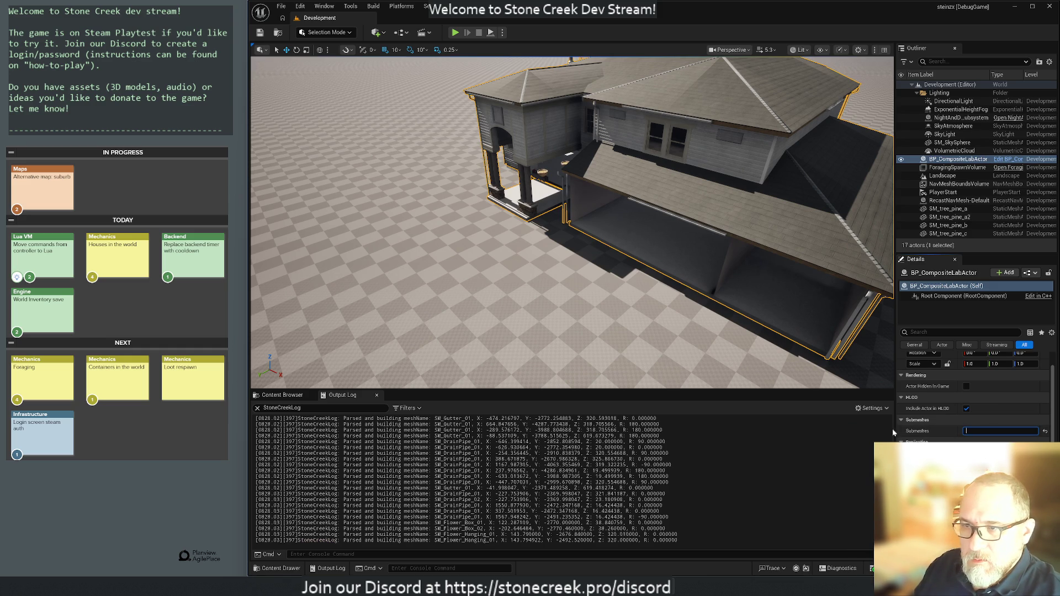
{"action": "key", "text": "Return"}
{"action": "left_click_drag", "start_coordinate": [505, 314], "coordinate": [502, 287]}
{"action": "key", "text": "ctrl+s"}
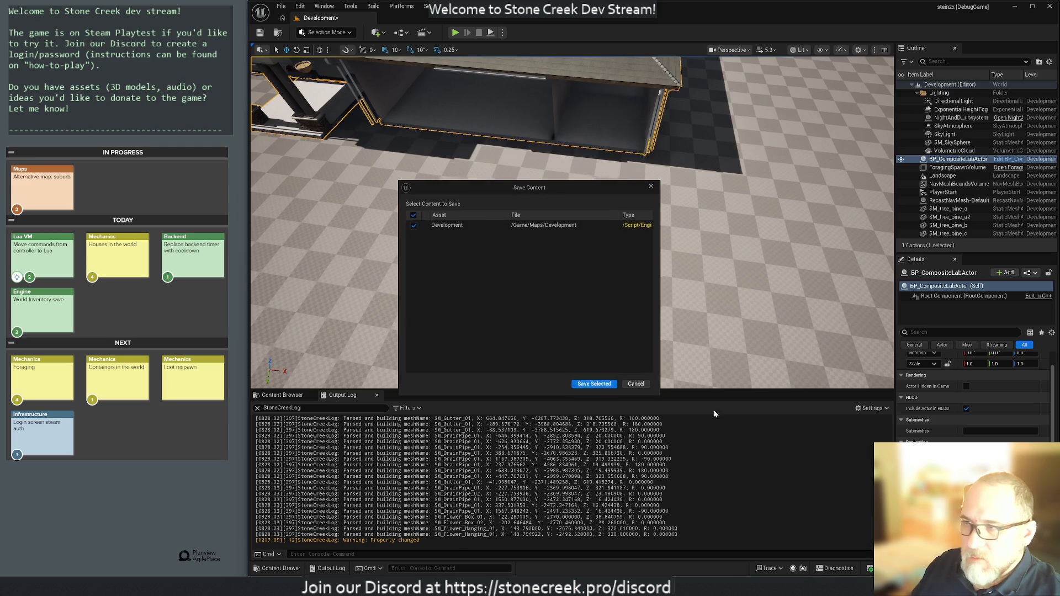
- Save the Development level, then recompile the C++ changes with Live Coding
{"action": "left_click", "coordinate": [605, 386]}
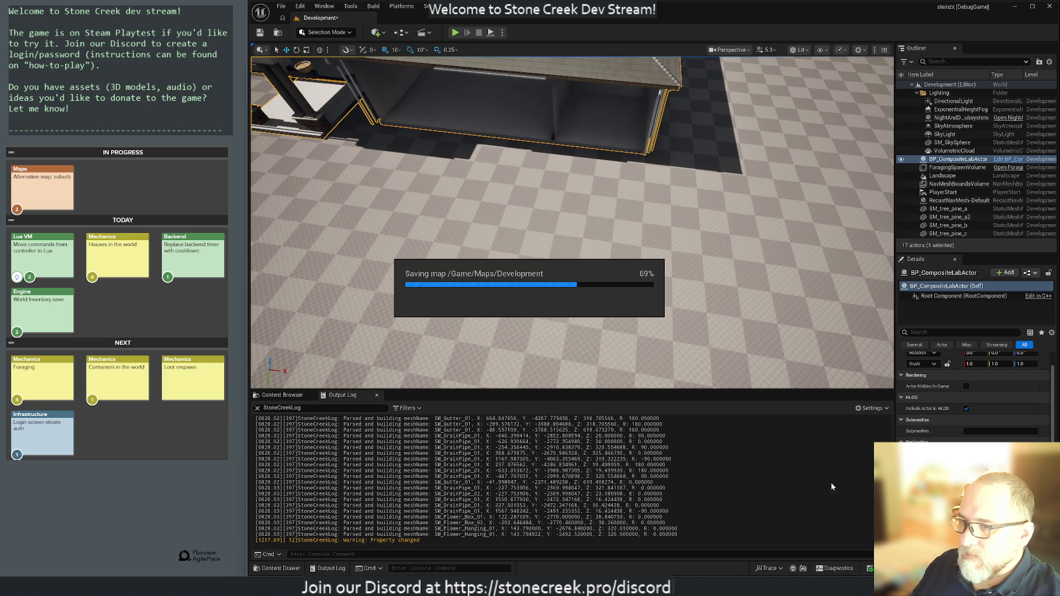
{"action": "key", "text": "ctrl+alt+F11"}
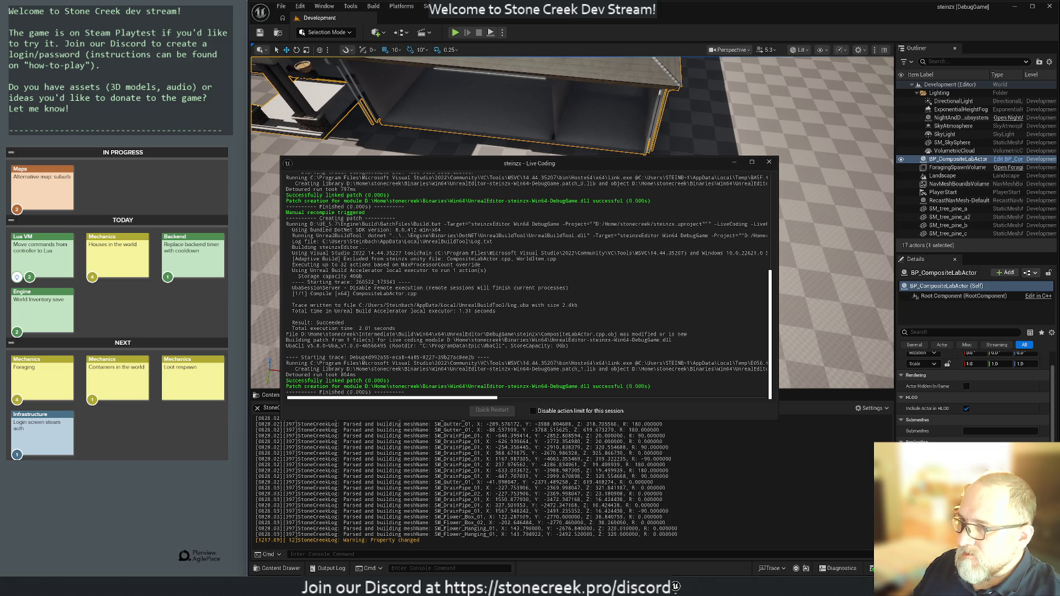
{"action": "left_click", "coordinate": [769, 162]}
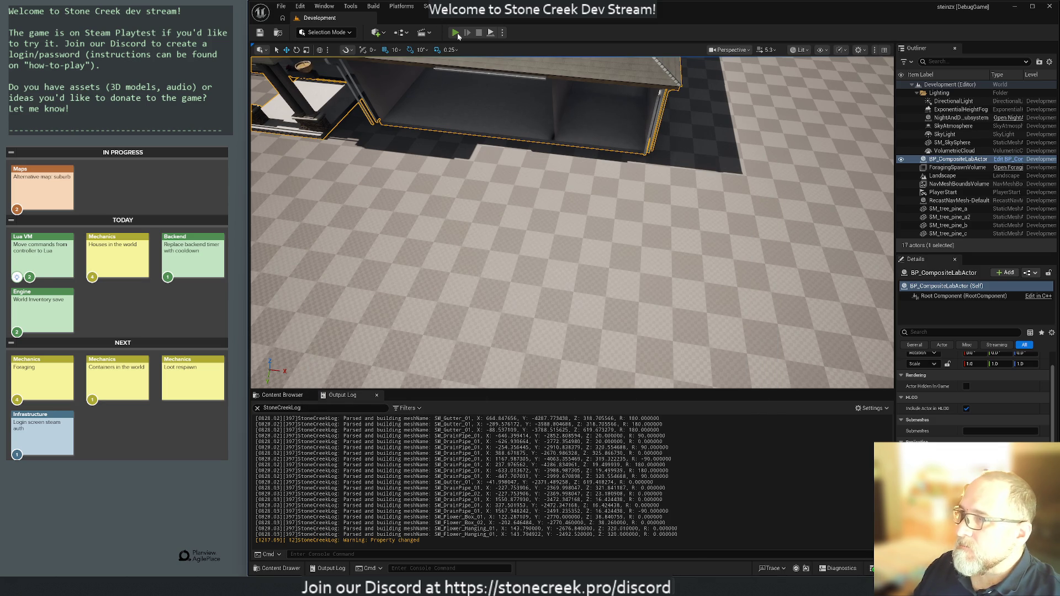
- Play and stop the level, then press H to clear the house meshes and inspect the empty spot
{"action": "left_click", "coordinate": [457, 34]}
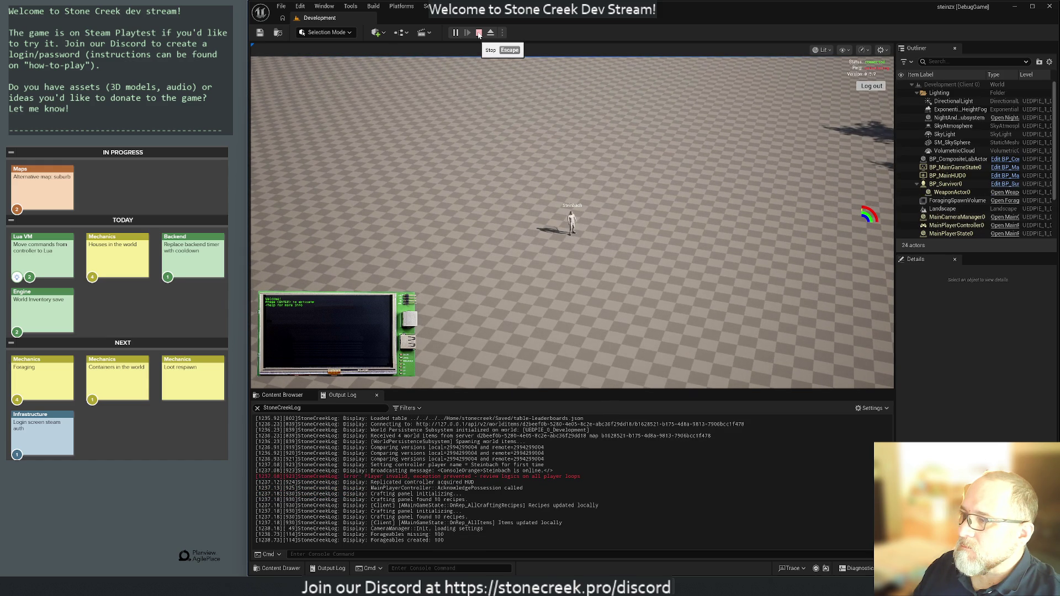
{"action": "left_click", "coordinate": [479, 33]}
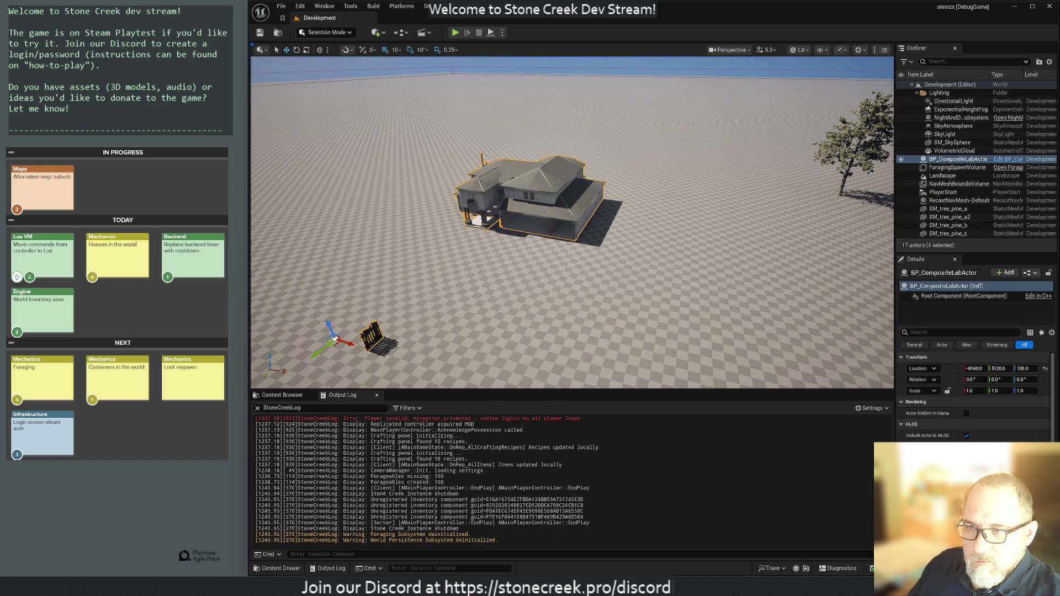
{"action": "key", "text": "h"}
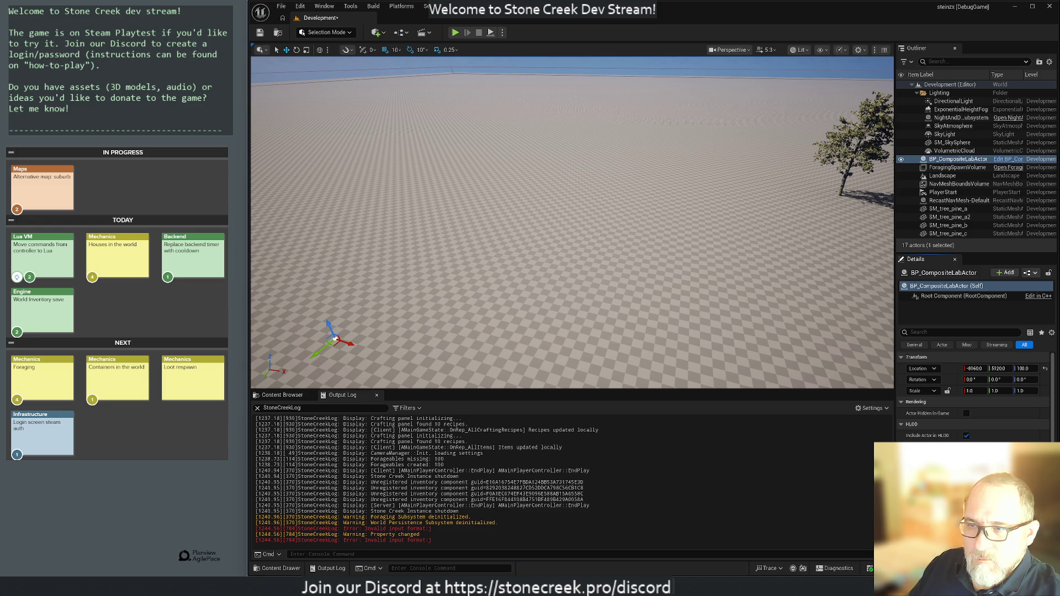
{"action": "left_click_drag", "start_coordinate": [571, 353], "coordinate": [490, 303]}
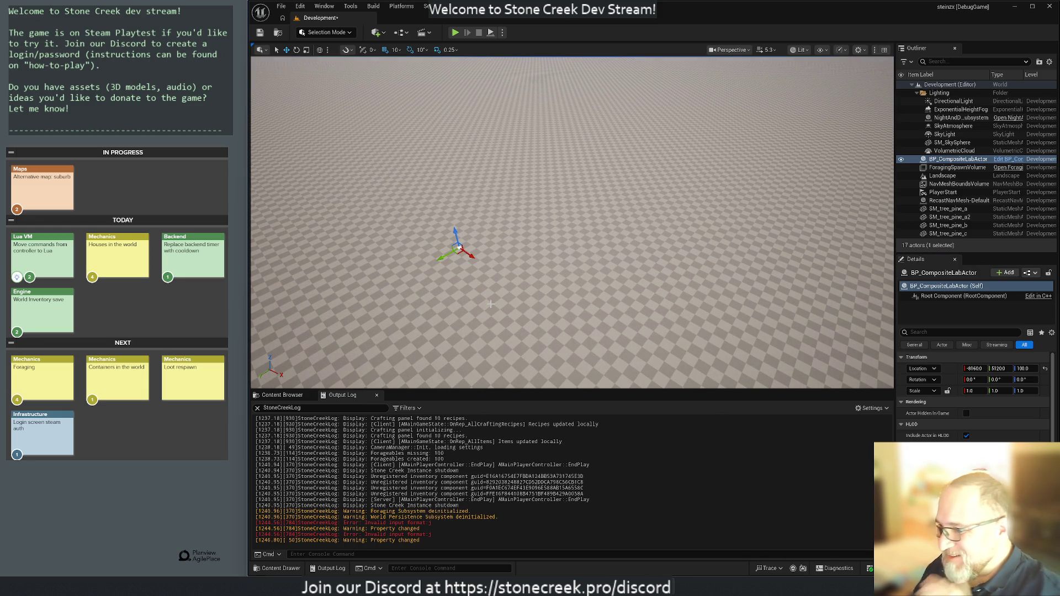
{"action": "mouse_move", "coordinate": [509, 268]}
{"action": "left_mouse_down"}
{"action": "mouse_move", "coordinate": [530, 265]}
{"action": "mouse_move", "coordinate": [496, 262]}
{"action": "mouse_move", "coordinate": [496, 218]}
{"action": "mouse_move", "coordinate": [512, 298]}
{"action": "left_mouse_up"}
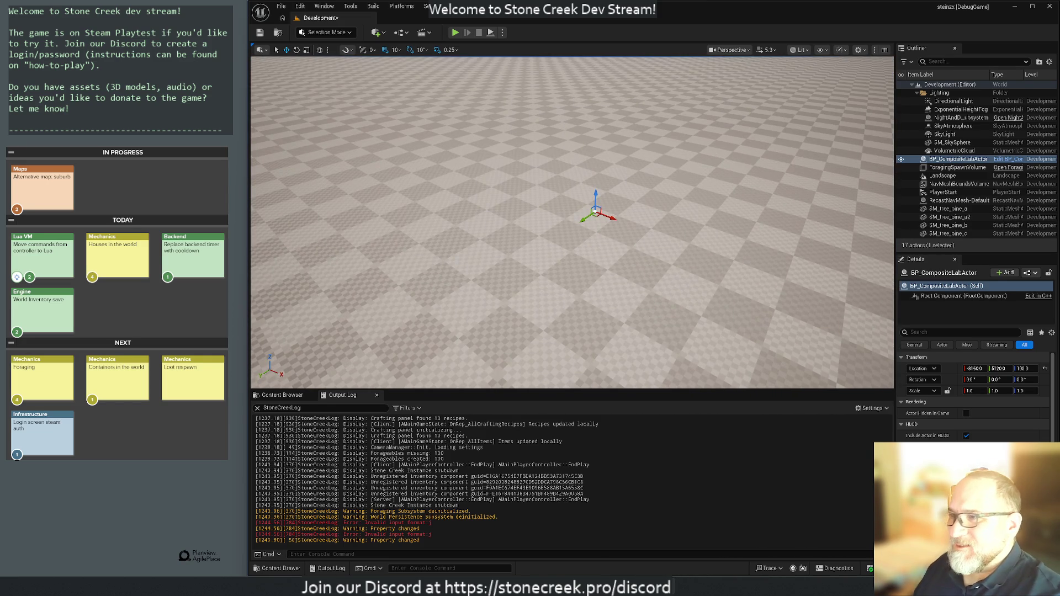